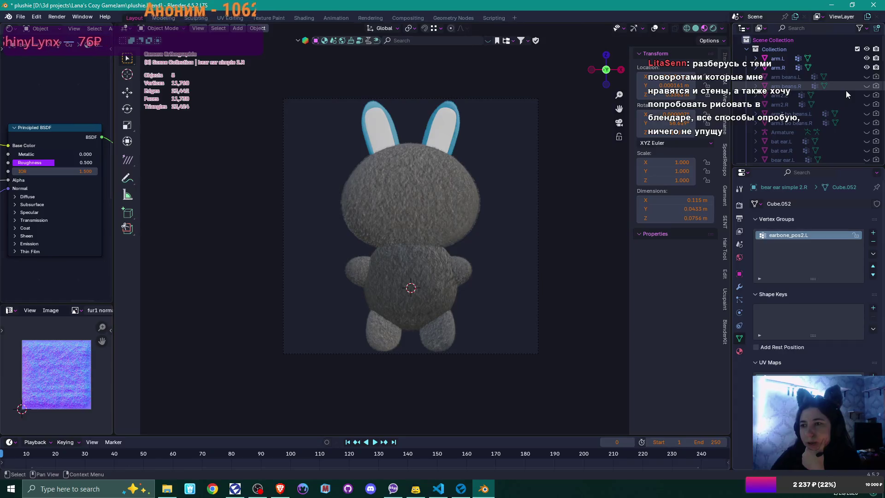
# - Make the Area.001 light visible in the Outliner
pyautogui.scroll(-3, 845, 91)
pyautogui.scroll(-3, 855, 94)
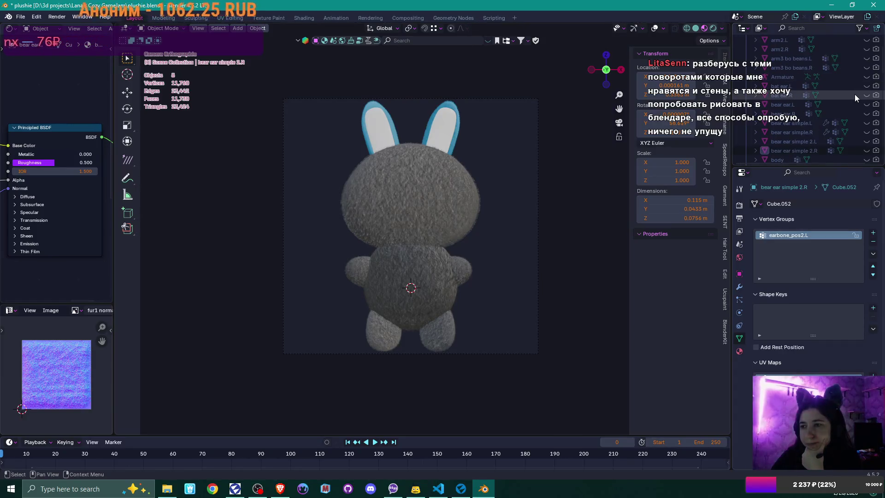
pyautogui.scroll(-3, 854, 94)
pyautogui.scroll(-5, 854, 94)
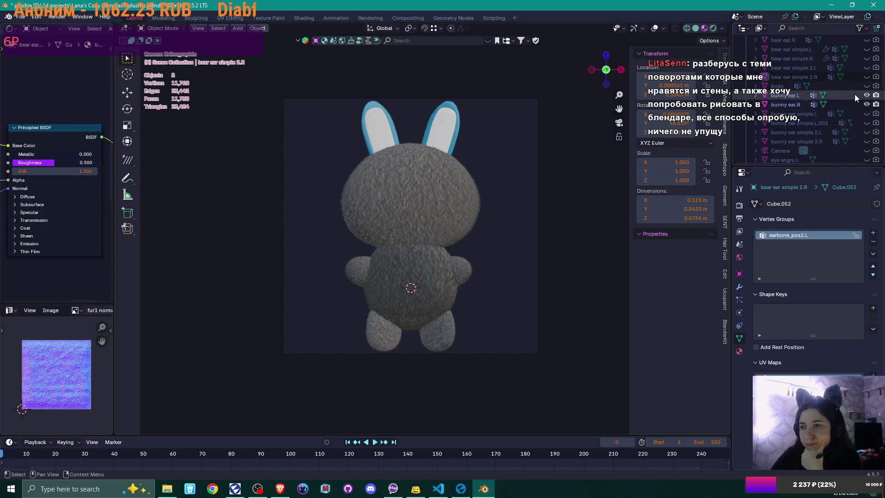
pyautogui.scroll(-3, 855, 94)
pyautogui.scroll(-8, 854, 94)
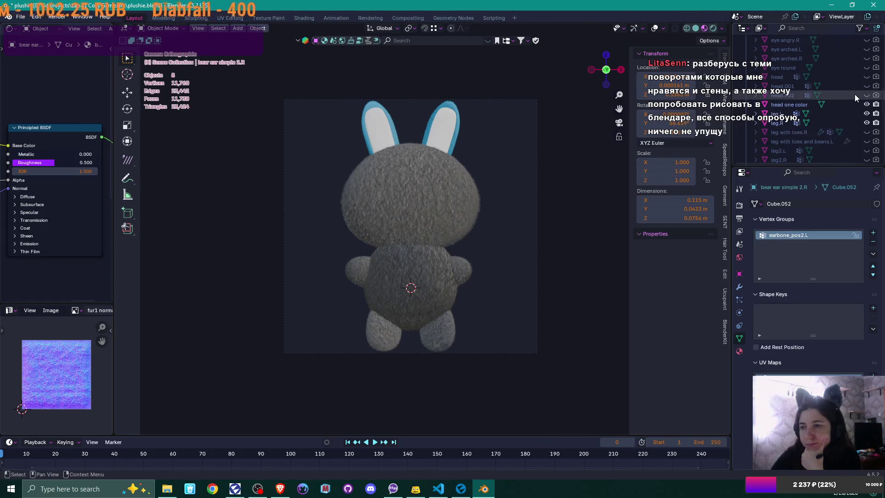
pyautogui.scroll(-4, 854, 94)
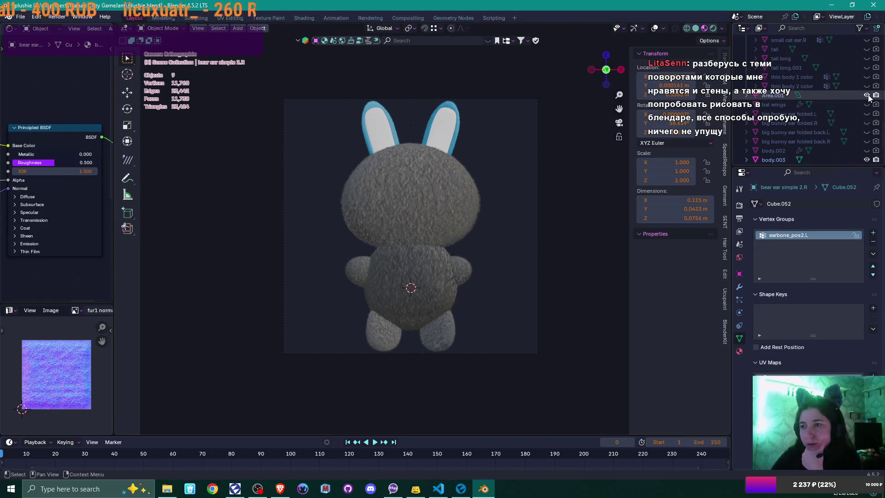
pyautogui.click(867, 95)
# - Render a preview of the bunny, close the render, and save plushie.blend
pyautogui.press('F12')
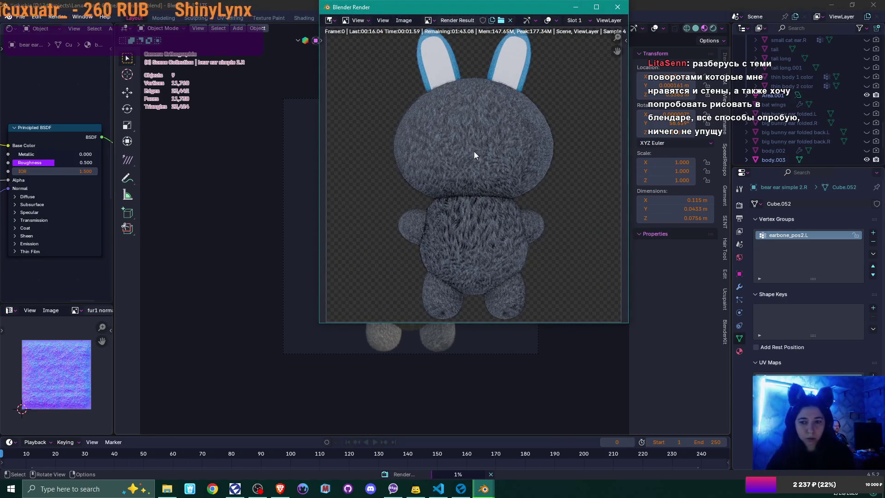
pyautogui.click(617, 7)
pyautogui.scroll(5, 867, 98)
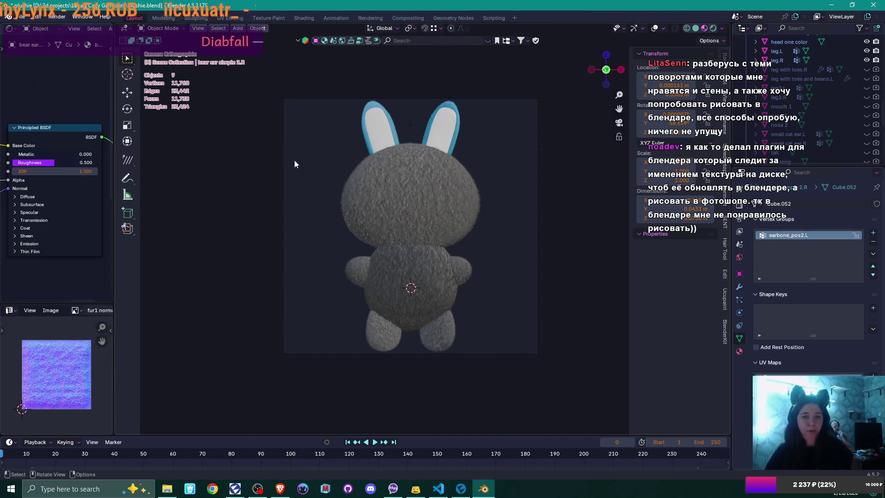
pyautogui.hotkey('ctrl', 's')
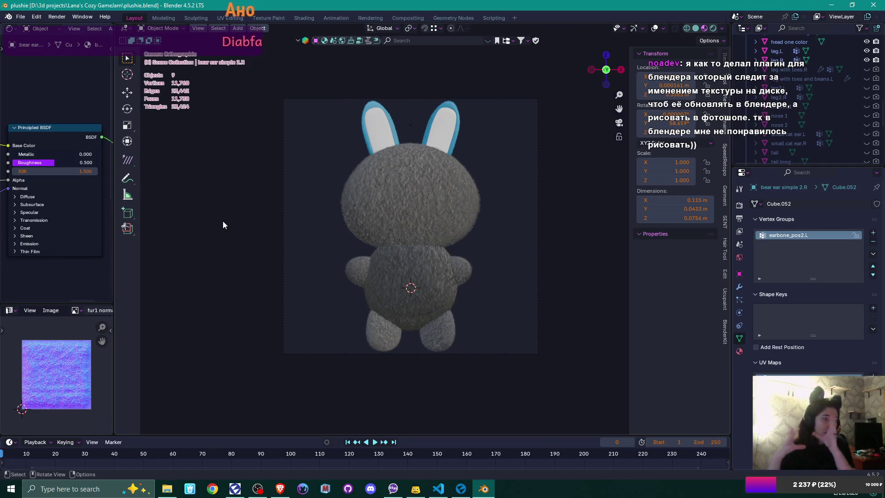
# - Orbit out of the camera view and add a 2 m cube (Cube.057) beside the bunny
pyautogui.click(721, 299)
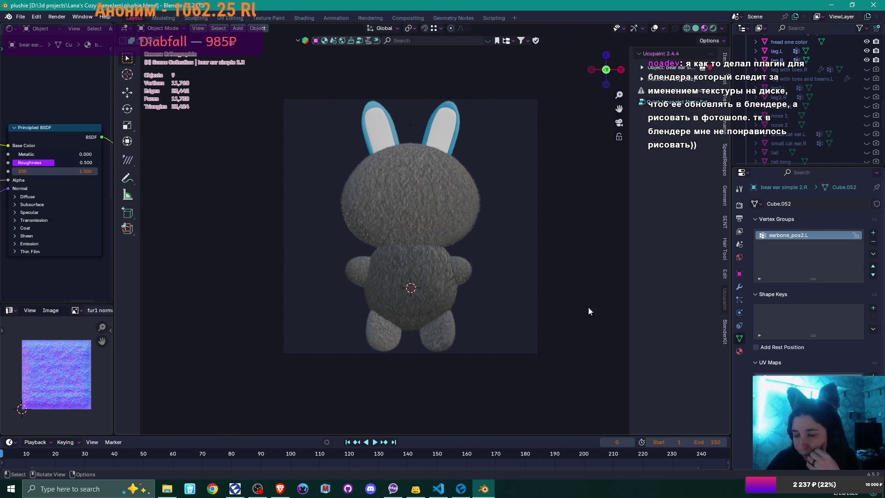
pyautogui.moveTo(480, 203)
pyautogui.mouseDown()
pyautogui.moveTo(498, 238)
pyautogui.moveTo(470, 254)
pyautogui.moveTo(391, 269)
pyautogui.mouseUp()
pyautogui.click(459, 264)
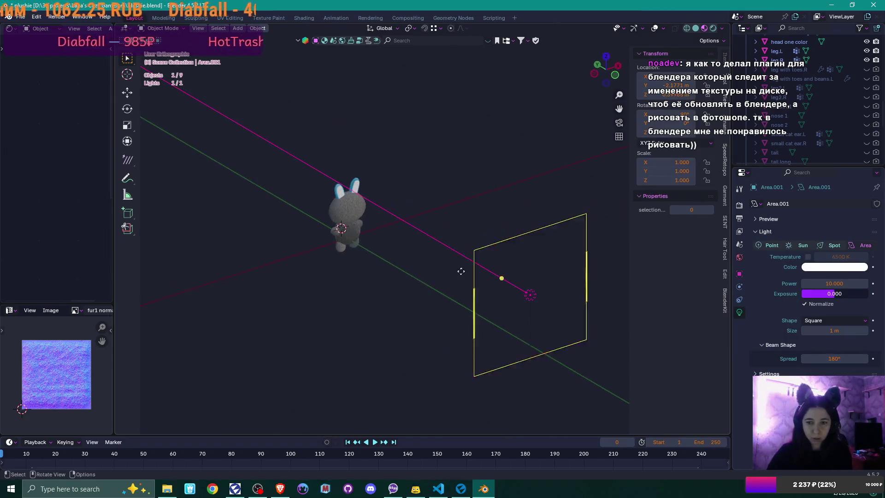
pyautogui.click(391, 270)
pyautogui.hotkey('shift', 'a')
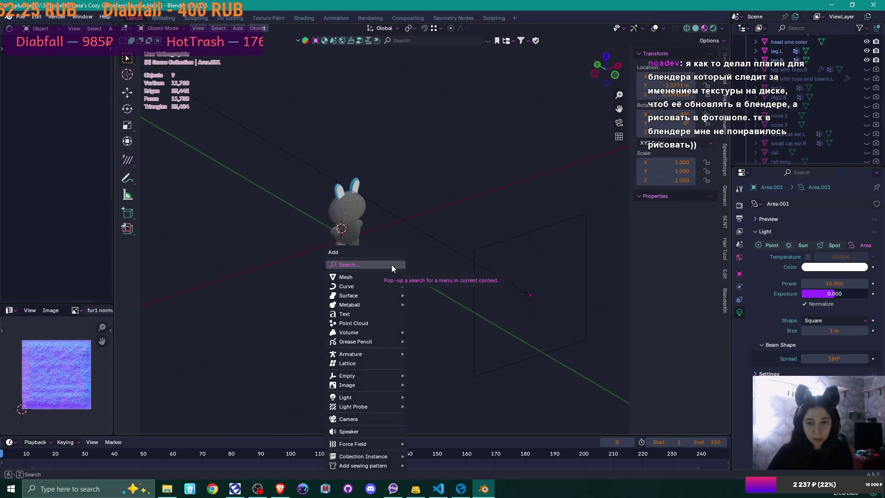
pyautogui.moveTo(393, 286)
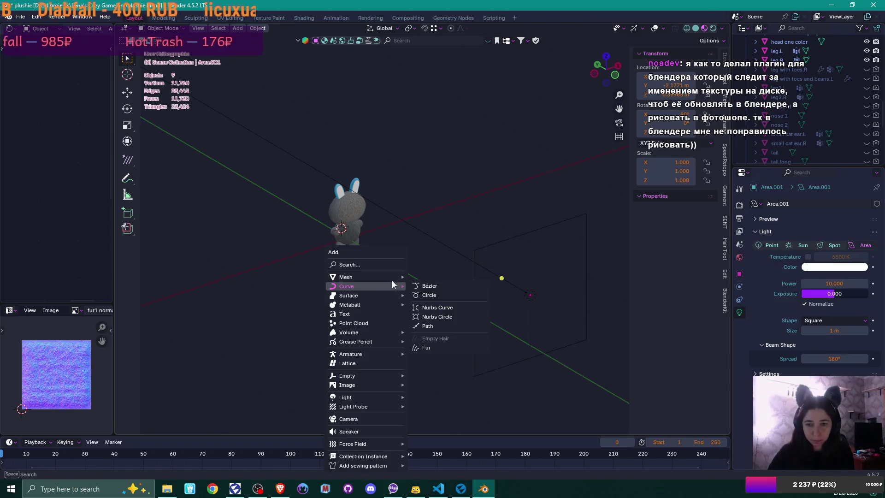
pyautogui.click(436, 285)
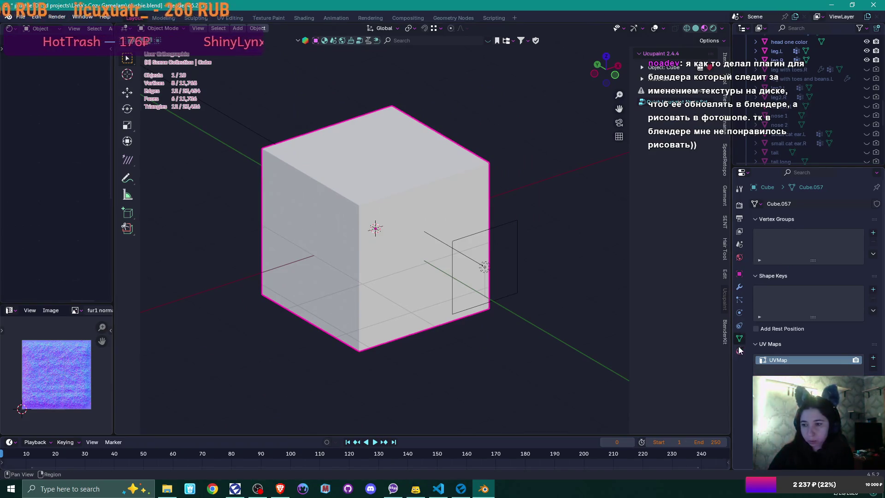
# - Create a new material for the cube named 'cube material'
pyautogui.hotkey('ctrl', 'Tab')
pyautogui.click(778, 308)
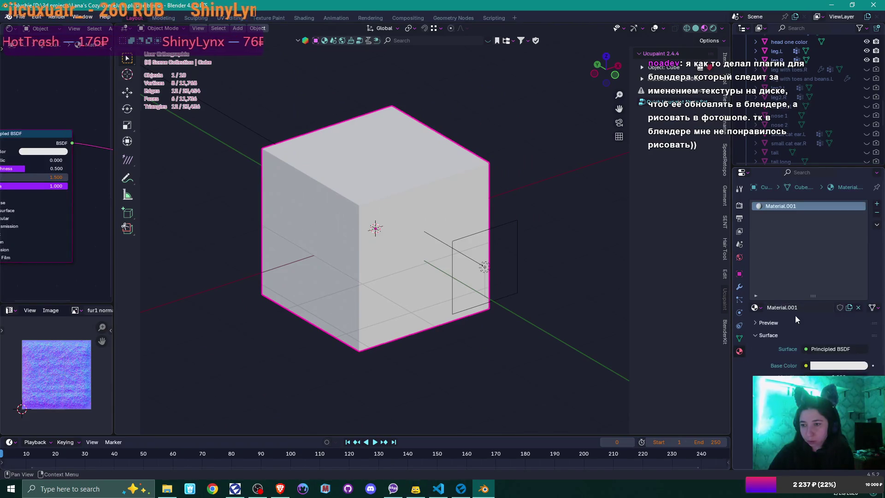
pyautogui.click(799, 307)
pyautogui.write('cu')
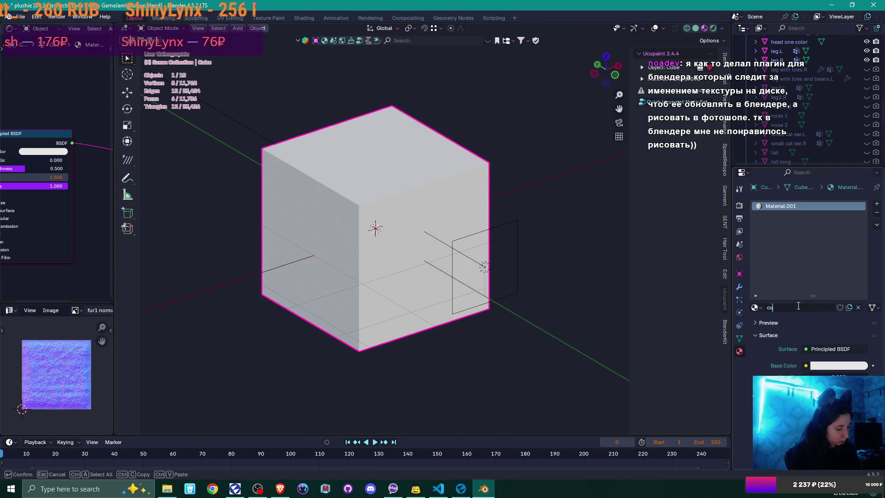
pyautogui.write('be material')
pyautogui.press('Return')
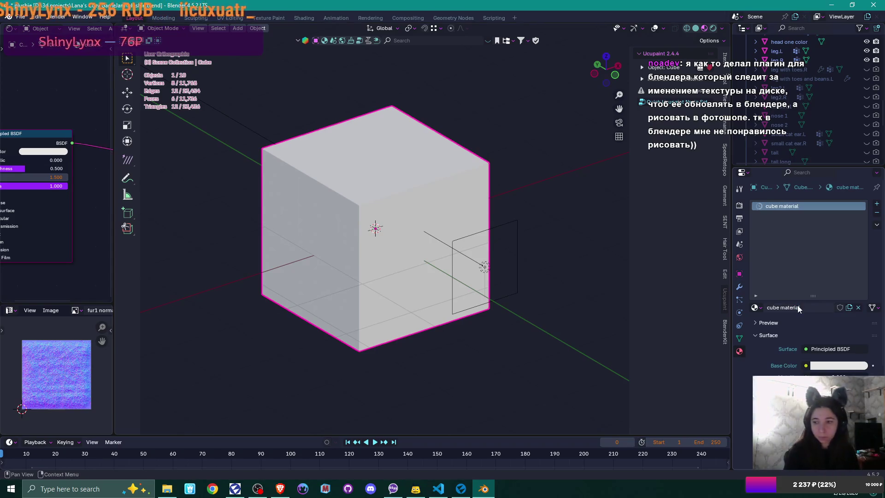
# - Widen the node editor, move the Principled BSDF node aside, and go to Texture Paint
pyautogui.moveTo(114, 264); pyautogui.dragTo(280, 264)
pyautogui.moveTo(109, 136)
pyautogui.mouseDown()
pyautogui.moveTo(142, 133)
pyautogui.moveTo(111, 134)
pyautogui.mouseUp()
pyautogui.click(269, 18)
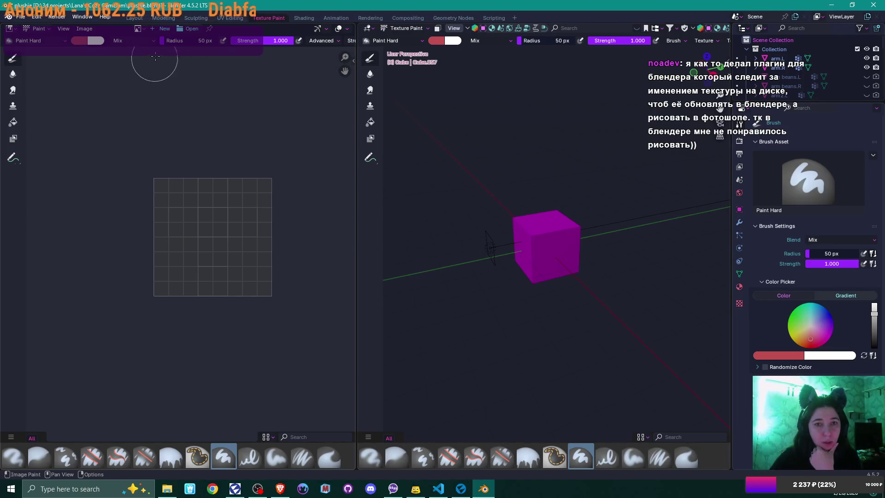
# - Create a new black image named 'cube texture' to paint on
pyautogui.click(165, 29)
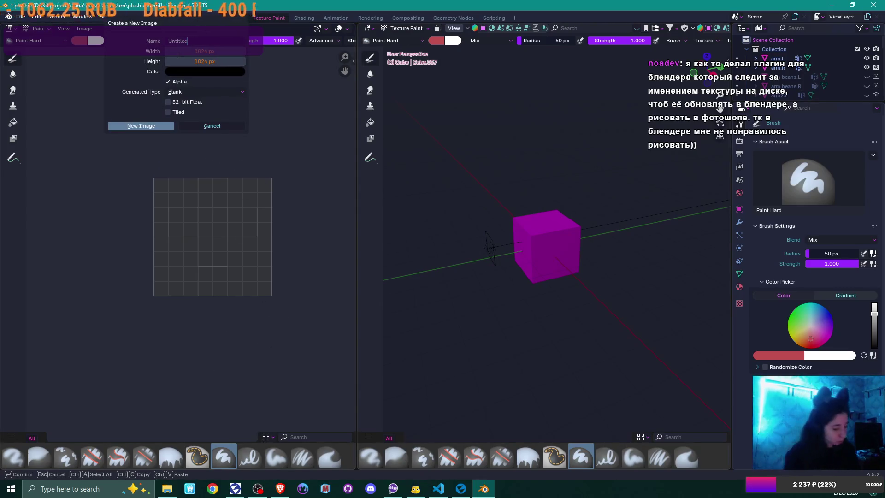
pyautogui.write('cube texture')
pyautogui.press('Return')
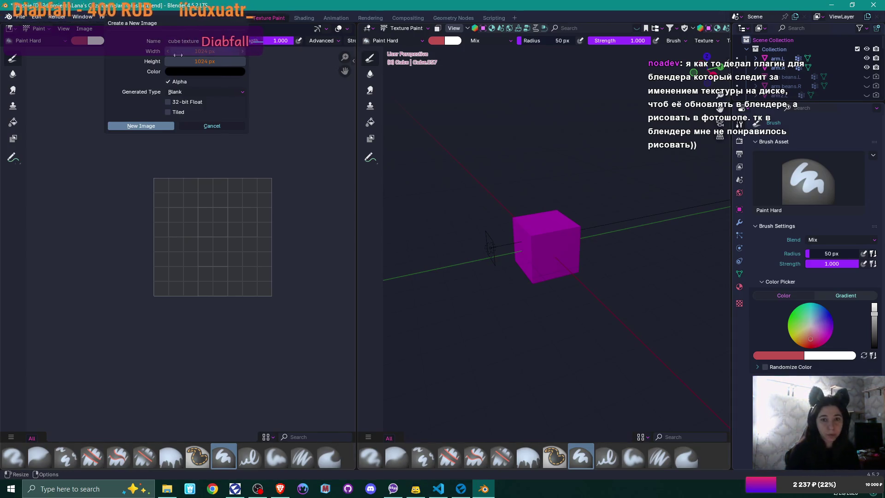
pyautogui.click(141, 125)
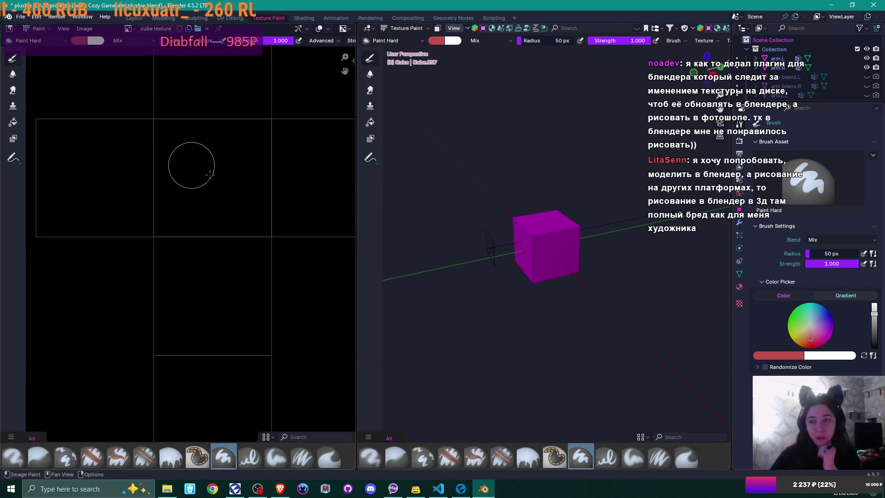
# - Paint a red bean-shaped stroke on the texture, then return to the Layout workspace
pyautogui.scroll(-2, 209, 174)
pyautogui.moveTo(219, 186); pyautogui.dragTo(207, 224)
pyautogui.moveTo(498, 234)
pyautogui.mouseDown()
pyautogui.moveTo(595, 262)
pyautogui.moveTo(567, 233)
pyautogui.mouseUp()
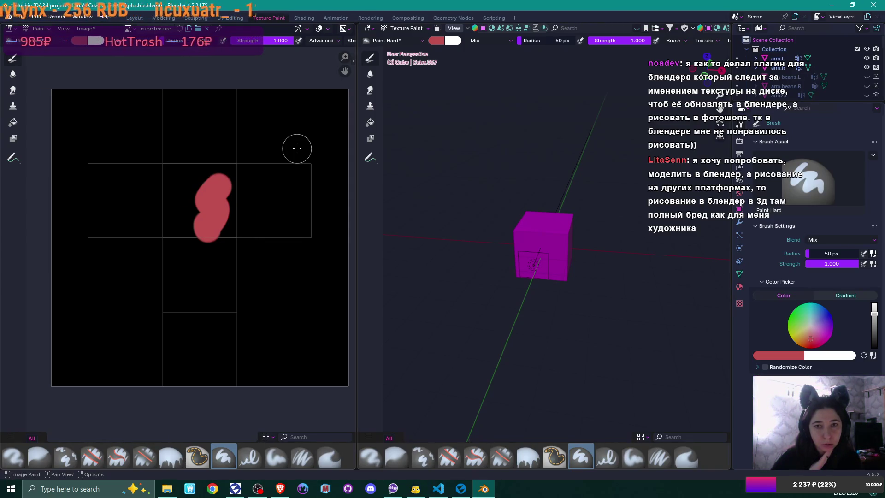
pyautogui.click(134, 18)
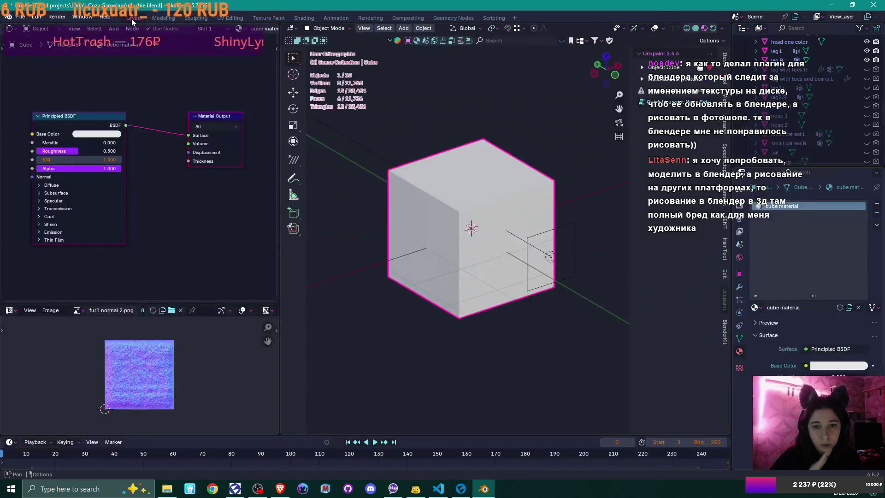
# - Add an Image Texture node feeding the material's Base Color
pyautogui.rightClick(27, 138)
pyautogui.moveTo(55, 119); pyautogui.dragTo(188, 135)
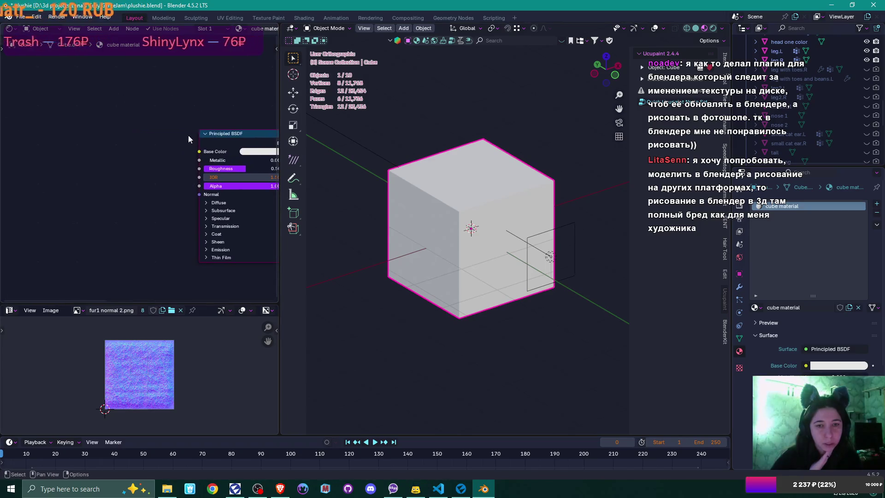
pyautogui.hotkey('shift', 'a')
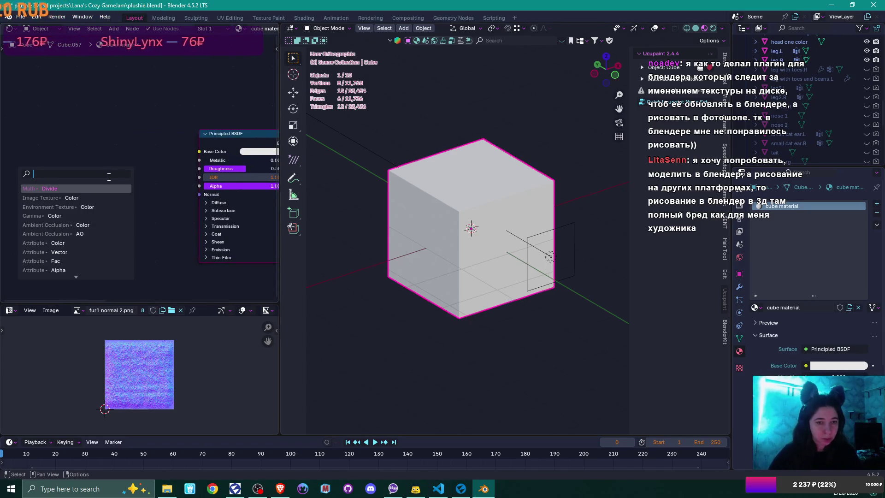
pyautogui.click(66, 198)
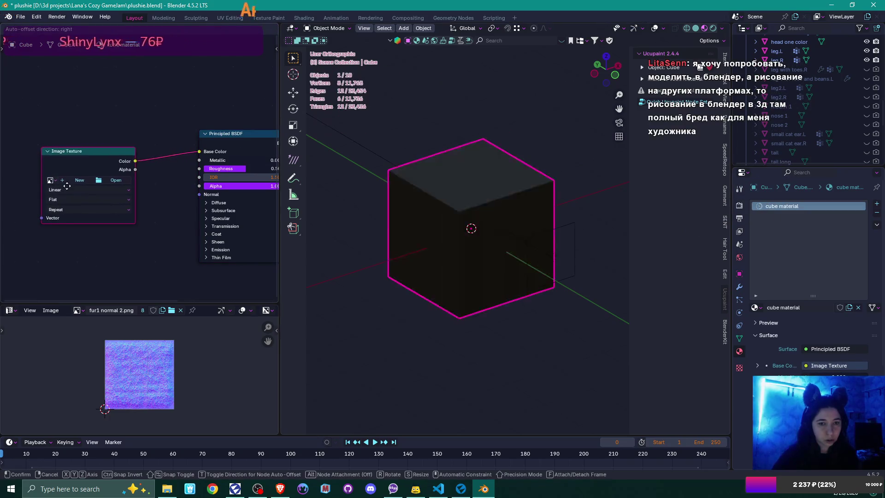
pyautogui.click(67, 185)
# - Create a new image 'cube texture.001' in the Image Texture node and open Texture Paint
pyautogui.click(103, 181)
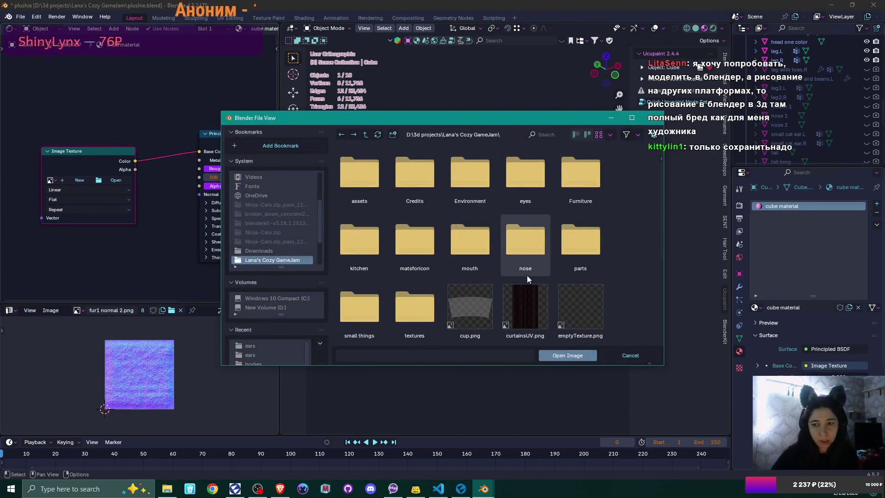
pyautogui.press('Escape')
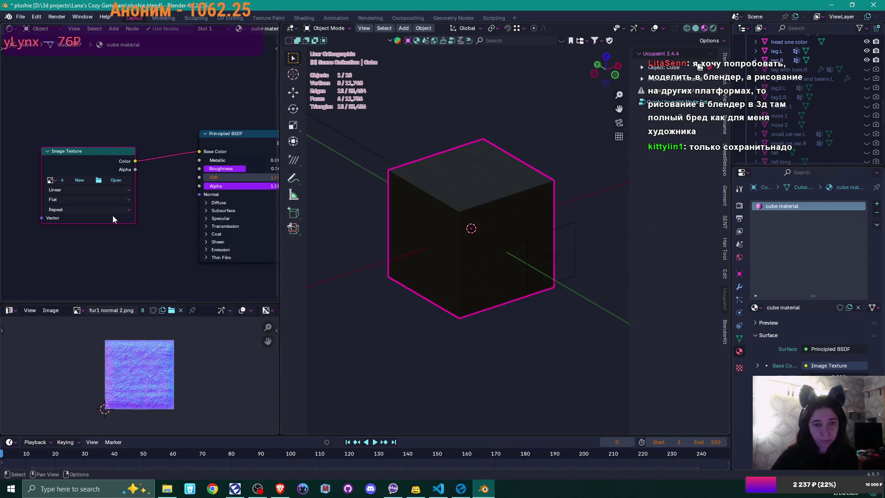
pyautogui.click(73, 179)
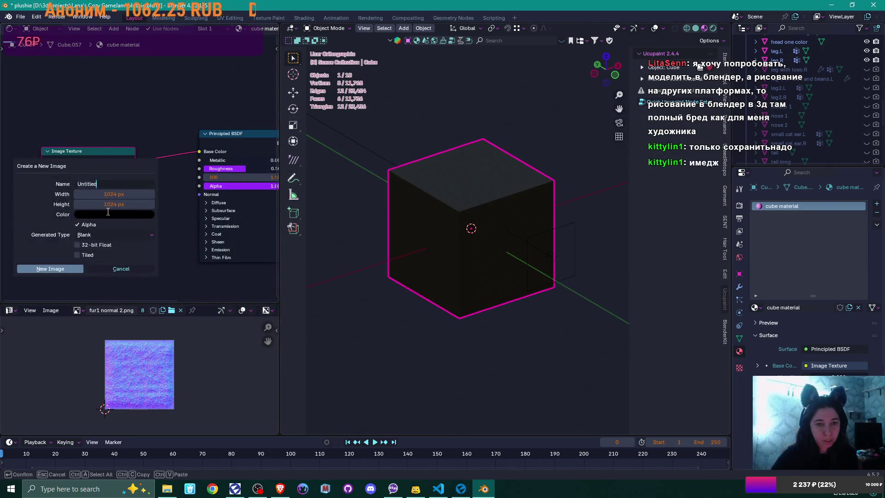
pyautogui.write('cube texture')
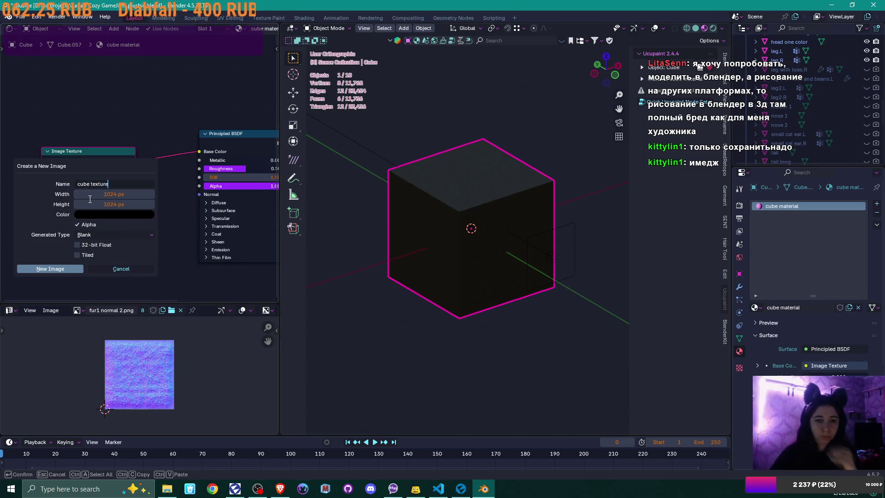
pyautogui.click(57, 269)
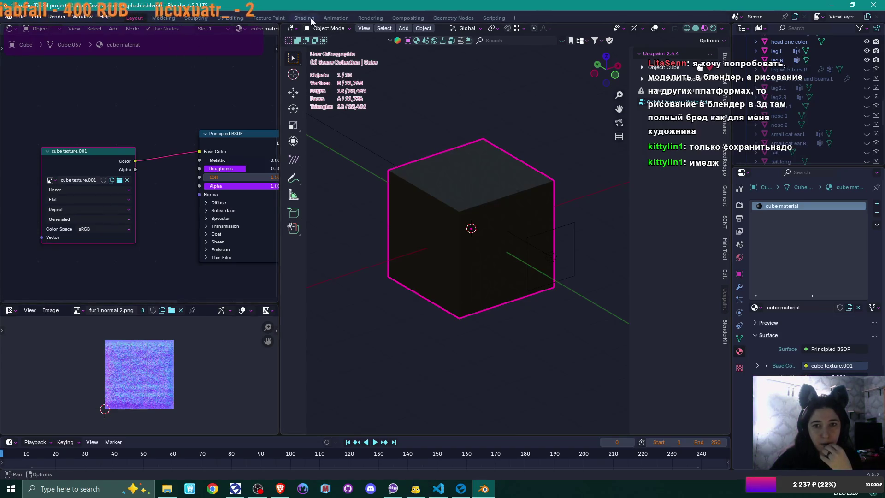
pyautogui.click(269, 18)
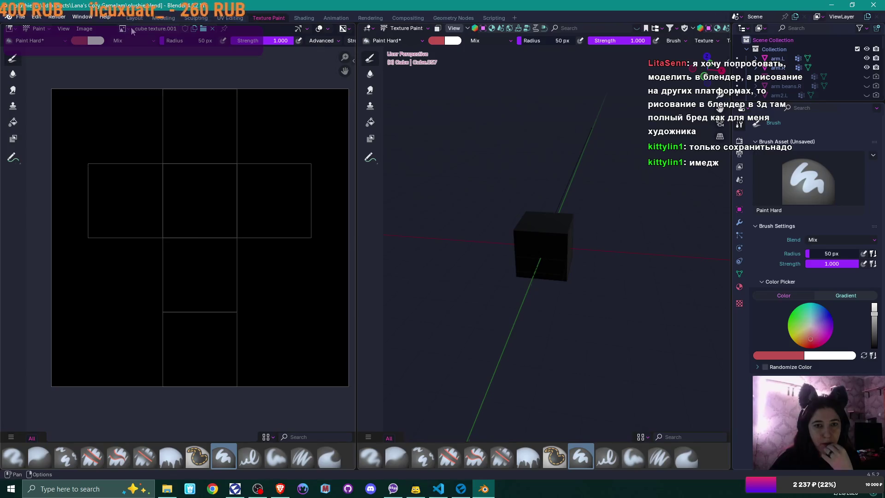
# - Paint a red blob, red strokes and a red dab across the cube's texture
pyautogui.moveTo(213, 198)
pyautogui.mouseDown()
pyautogui.moveTo(206, 198)
pyautogui.moveTo(227, 196)
pyautogui.mouseUp()
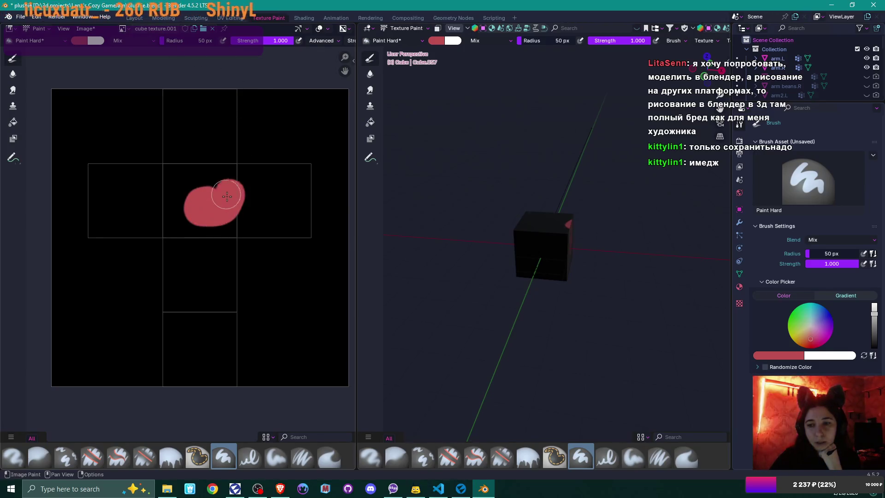
pyautogui.moveTo(599, 240); pyautogui.dragTo(521, 233)
pyautogui.moveTo(201, 244)
pyautogui.mouseDown()
pyautogui.moveTo(206, 329)
pyautogui.moveTo(196, 212)
pyautogui.mouseUp()
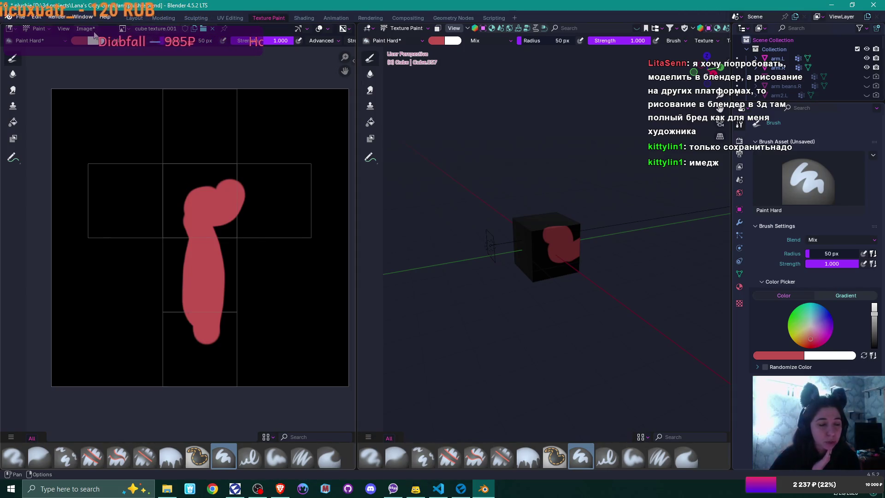
pyautogui.moveTo(557, 207)
pyautogui.mouseDown()
pyautogui.moveTo(472, 197)
pyautogui.moveTo(457, 184)
pyautogui.moveTo(490, 244)
pyautogui.mouseUp()
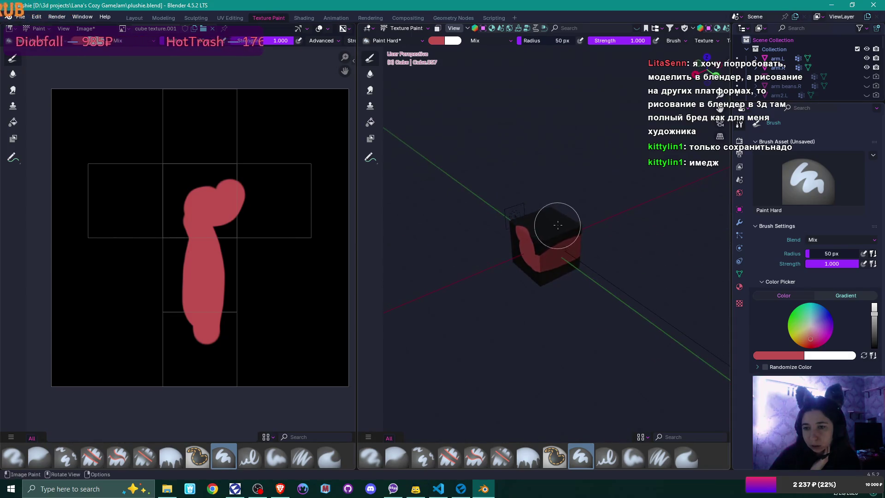
pyautogui.click(557, 226)
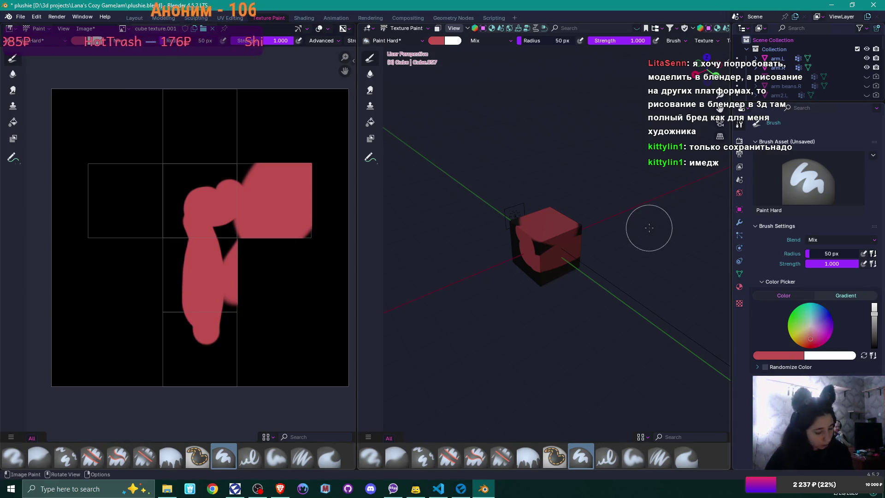
# - Paint a blue blob on the cube's top face
pyautogui.press('n')
pyautogui.moveTo(559, 241)
pyautogui.mouseDown()
pyautogui.moveTo(541, 233)
pyautogui.moveTo(442, 258)
pyautogui.moveTo(460, 272)
pyautogui.moveTo(550, 272)
pyautogui.mouseUp()
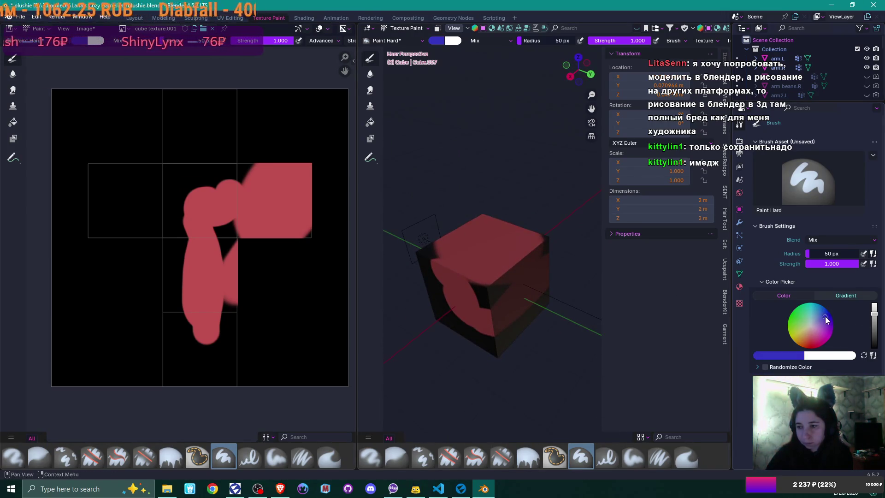
pyautogui.moveTo(472, 246); pyautogui.dragTo(502, 249)
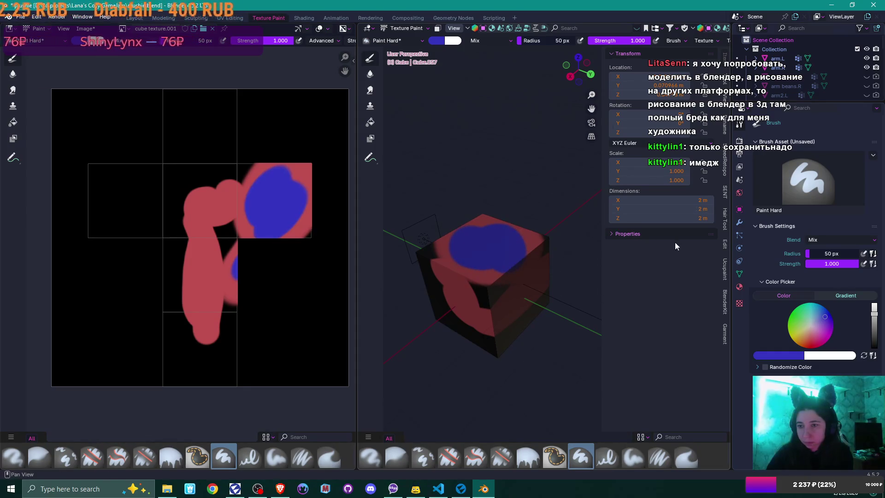
pyautogui.click(726, 268)
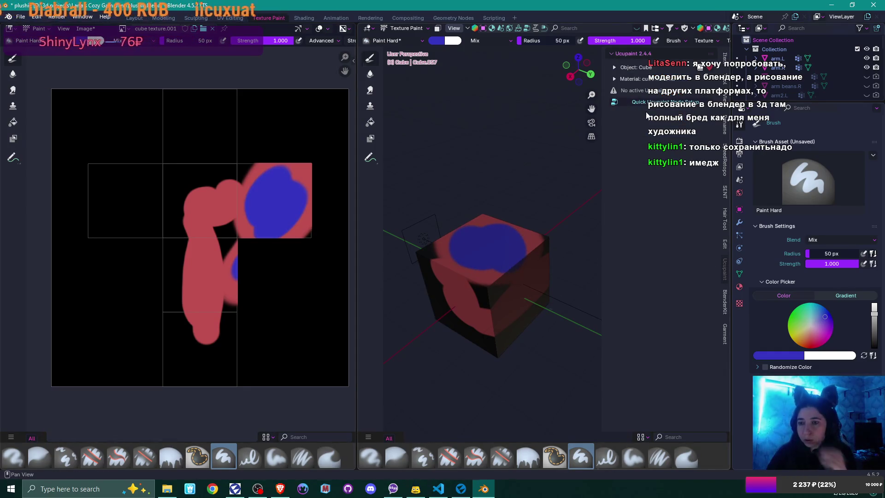
# - Inspect the cube's Ucupaint object and material settings, then hide the side panel
pyautogui.click(614, 68)
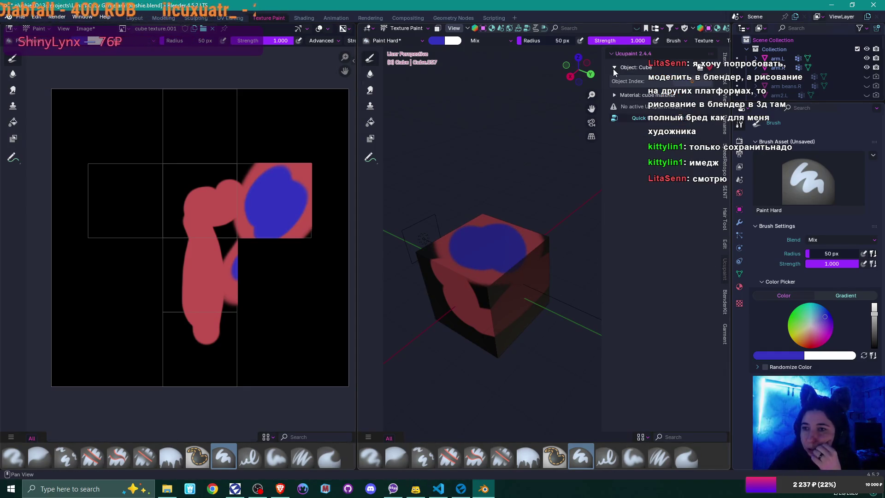
pyautogui.click(616, 95)
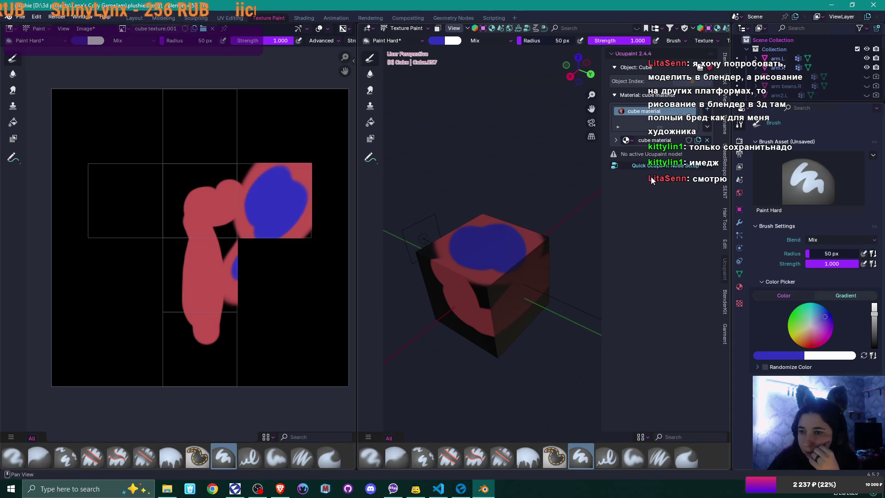
pyautogui.click(617, 95)
pyautogui.click(615, 67)
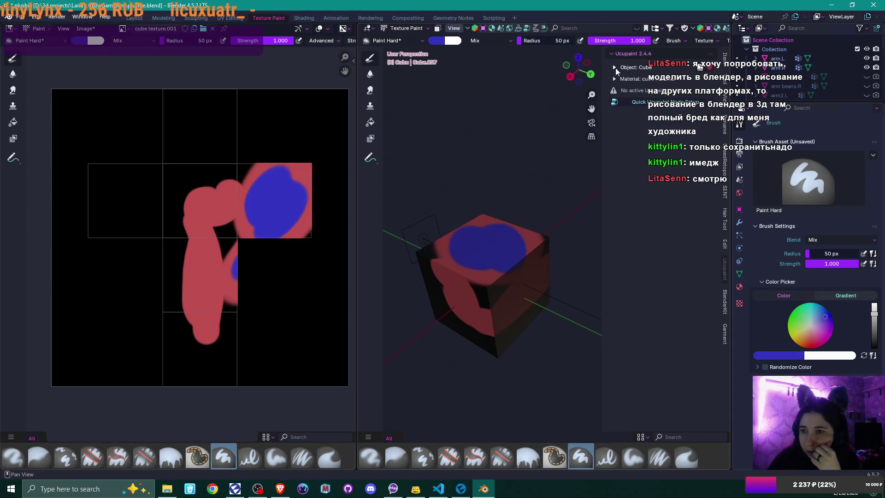
pyautogui.click(615, 54)
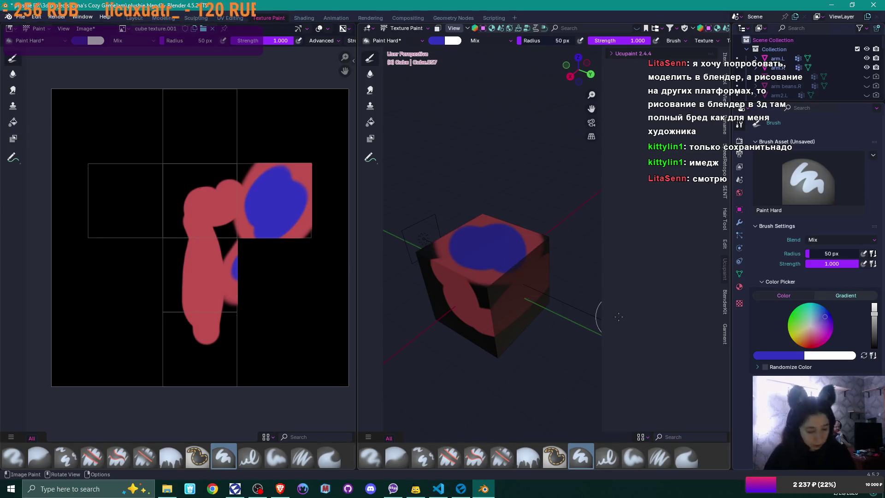
pyautogui.press('n')
# - Paint a blue patch on the cube's side, shrink the brush radius to 19 px, and pick olive-yellow
pyautogui.moveTo(551, 278)
pyautogui.mouseDown()
pyautogui.moveTo(520, 300)
pyautogui.moveTo(556, 284)
pyautogui.mouseUp()
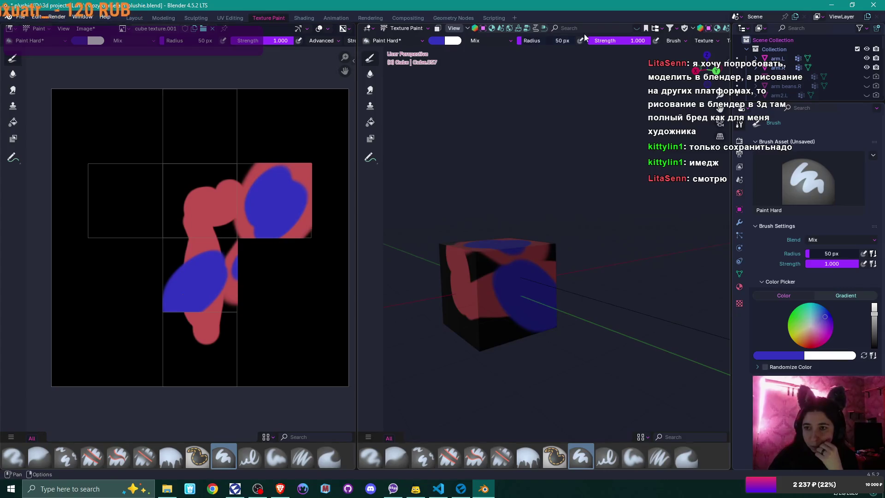
pyautogui.moveTo(522, 42); pyautogui.dragTo(516, 42)
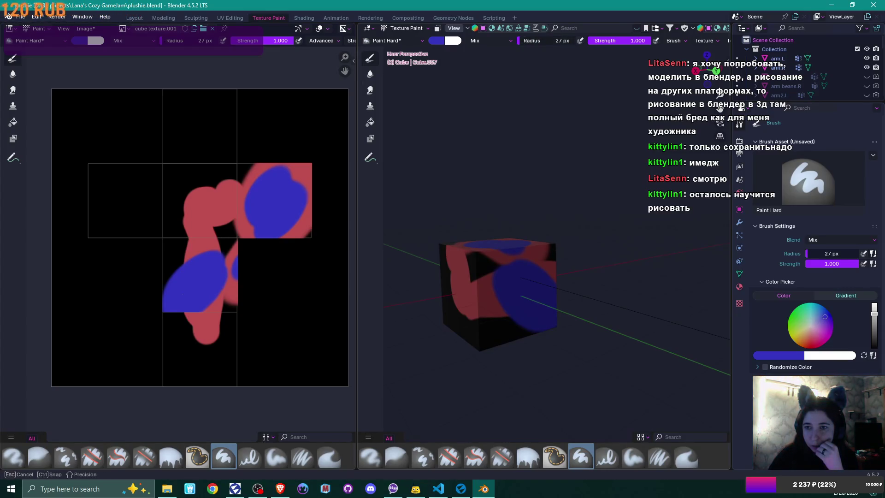
pyautogui.scroll(2, 518, 272)
pyautogui.press('s')
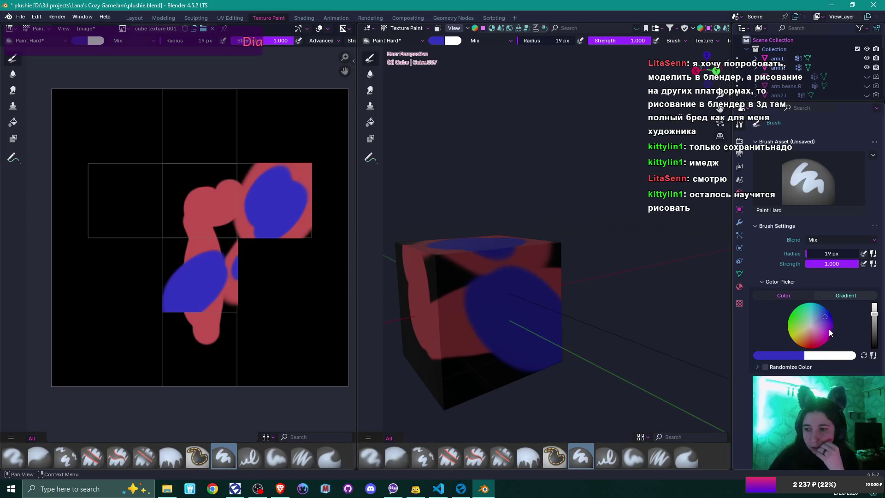
# - Paint olive-yellow blobs, strokes and a zigzag across the cube's side, top and front faces
pyautogui.moveTo(467, 310); pyautogui.dragTo(486, 317)
pyautogui.moveTo(518, 251); pyautogui.dragTo(530, 271)
pyautogui.click(542, 312)
pyautogui.moveTo(542, 315); pyautogui.dragTo(507, 343)
pyautogui.moveTo(413, 372)
pyautogui.mouseDown()
pyautogui.moveTo(471, 254)
pyautogui.moveTo(440, 301)
pyautogui.mouseUp()
pyautogui.moveTo(495, 260); pyautogui.dragTo(454, 311)
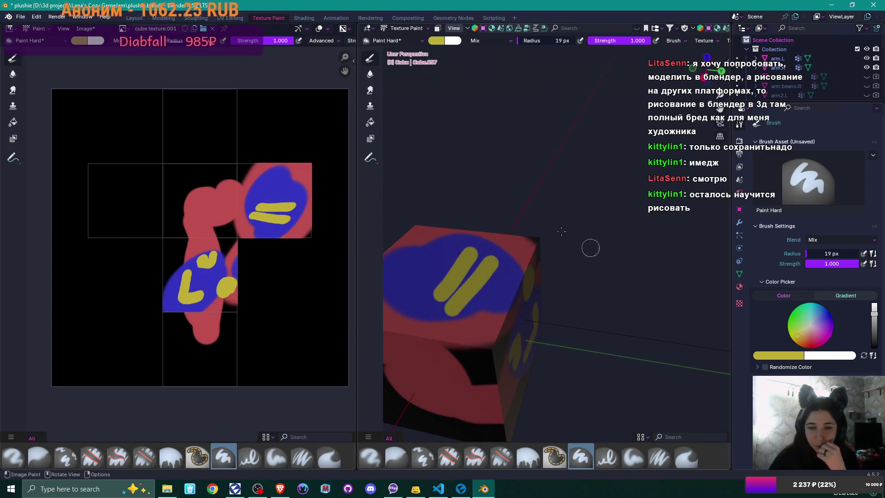
pyautogui.moveTo(159, 182)
pyautogui.mouseDown()
pyautogui.moveTo(161, 198)
pyautogui.moveTo(189, 220)
pyautogui.mouseUp()
pyautogui.moveTo(488, 194)
pyautogui.mouseDown()
pyautogui.moveTo(479, 175)
pyautogui.moveTo(482, 295)
pyautogui.moveTo(407, 259)
pyautogui.moveTo(282, 258)
pyautogui.mouseUp()
pyautogui.moveTo(540, 245); pyautogui.dragTo(589, 230)
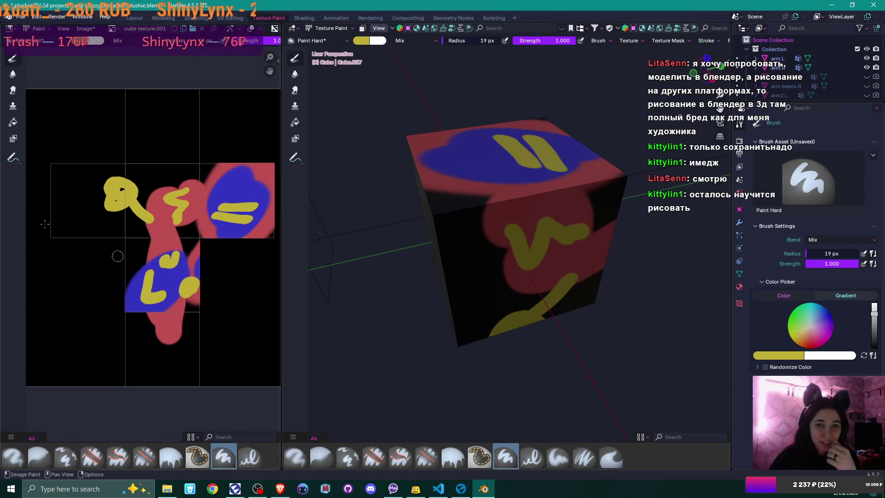
pyautogui.click(138, 18)
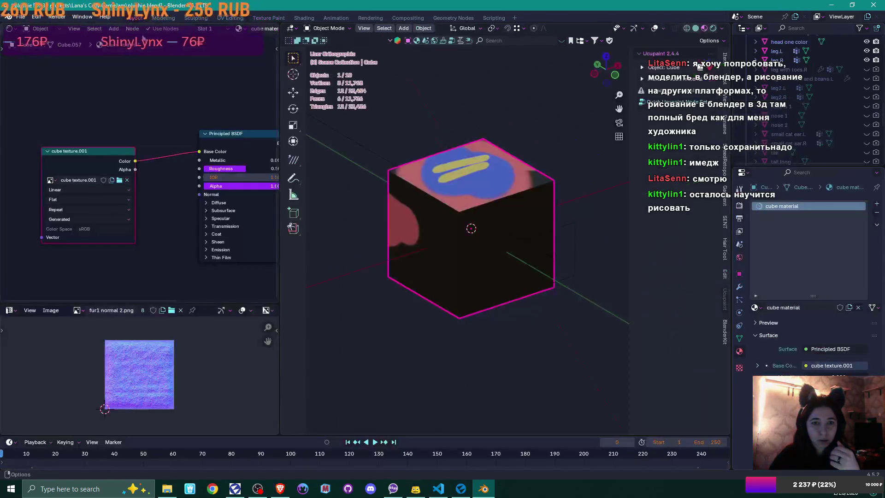
# - Check the node graph and Material Properties to confirm Base Color uses cube texture.001
pyautogui.moveTo(208, 109)
pyautogui.mouseDown()
pyautogui.moveTo(134, 90)
pyautogui.moveTo(164, 87)
pyautogui.moveTo(137, 95)
pyautogui.mouseUp()
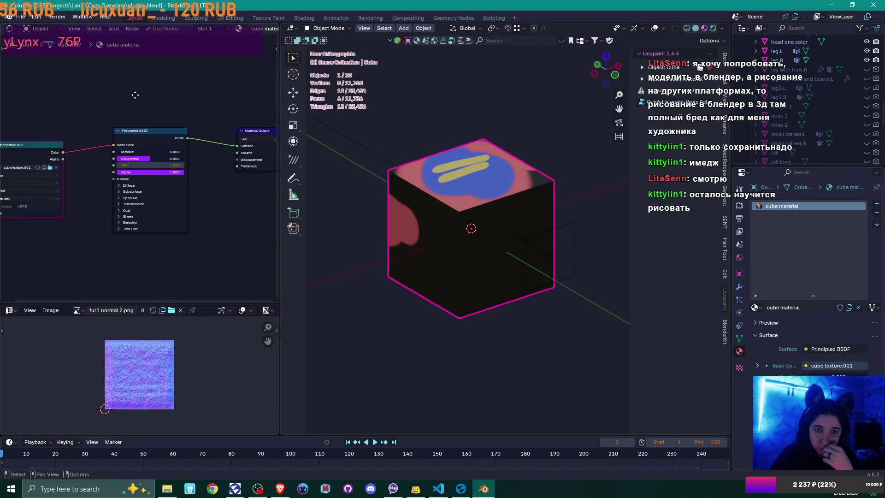
pyautogui.moveTo(214, 78); pyautogui.dragTo(180, 72)
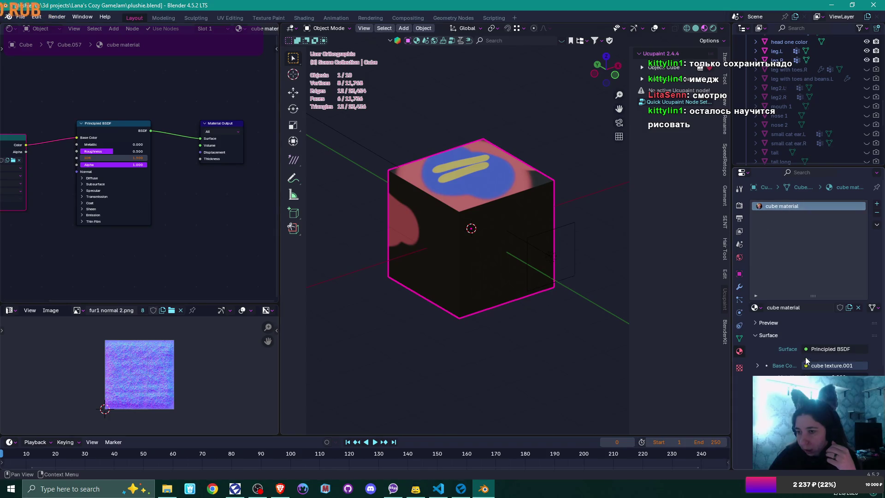
pyautogui.scroll(-1, 806, 360)
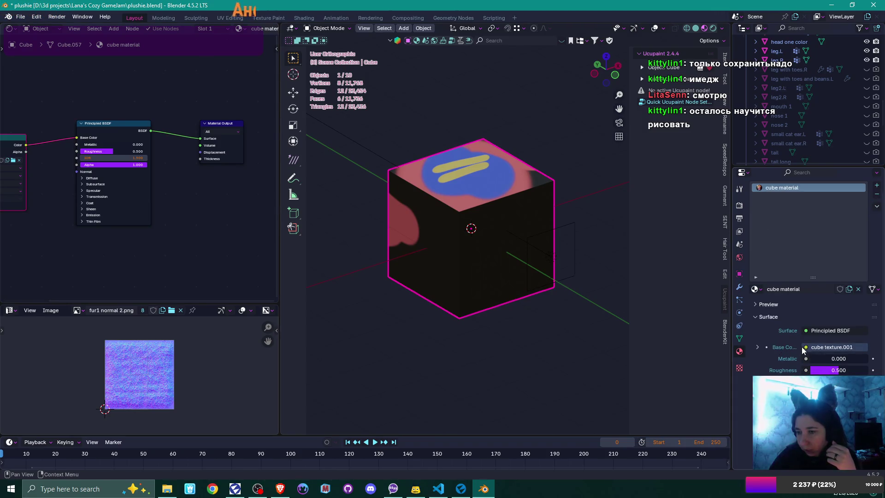
pyautogui.click(756, 347)
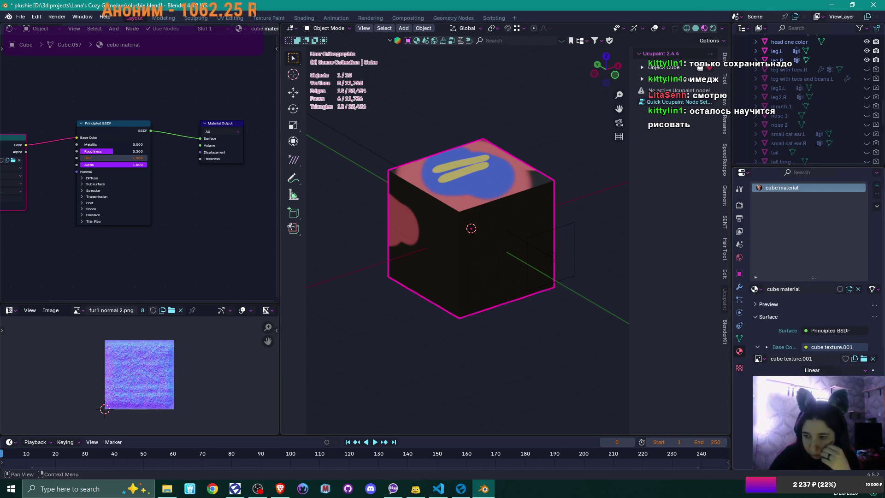
pyautogui.click(740, 368)
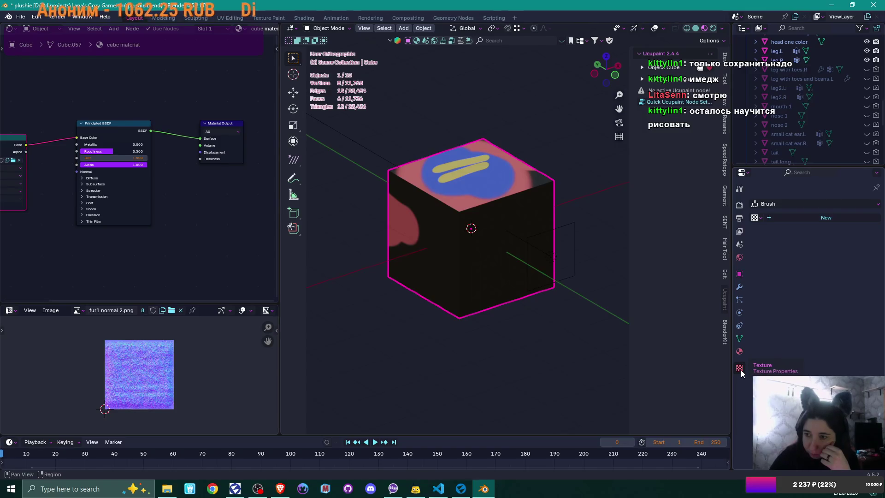
pyautogui.click(739, 351)
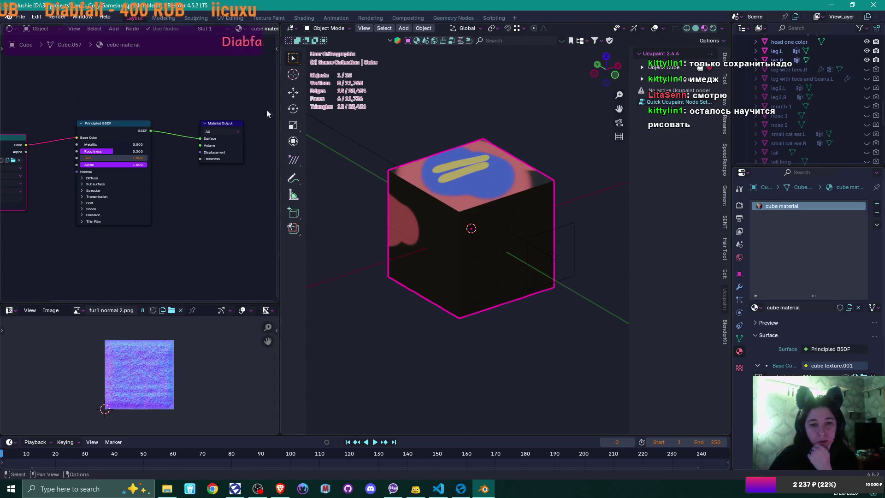
pyautogui.click(266, 19)
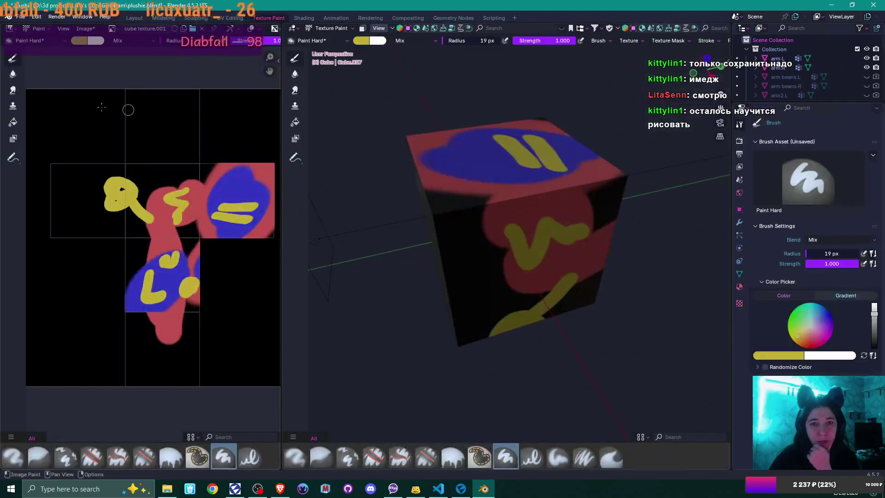
# - Fill the entire cube texture with white using the Fill brush
pyautogui.click(83, 29)
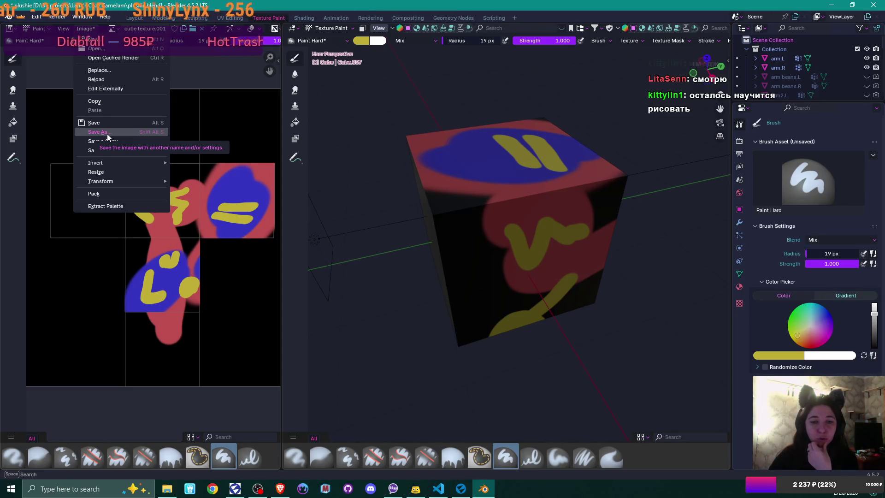
pyautogui.moveTo(593, 170)
pyautogui.mouseDown()
pyautogui.moveTo(484, 171)
pyautogui.moveTo(396, 152)
pyautogui.moveTo(369, 391)
pyautogui.mouseUp()
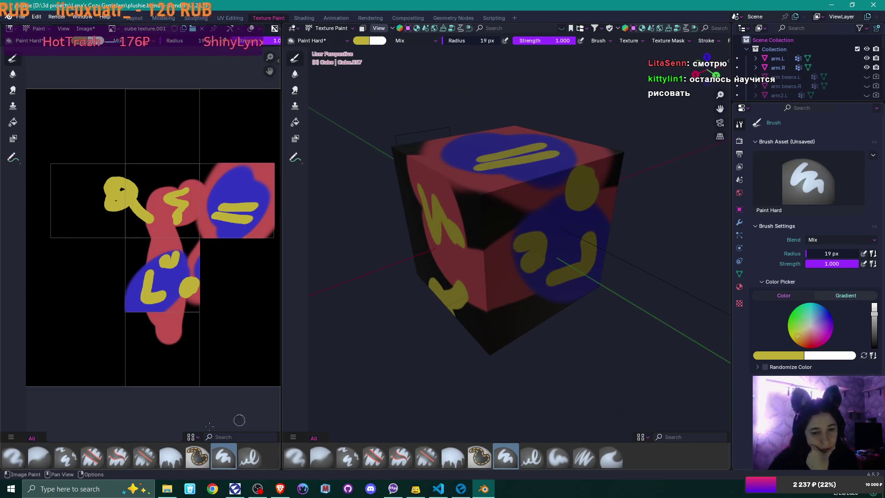
pyautogui.click(196, 438)
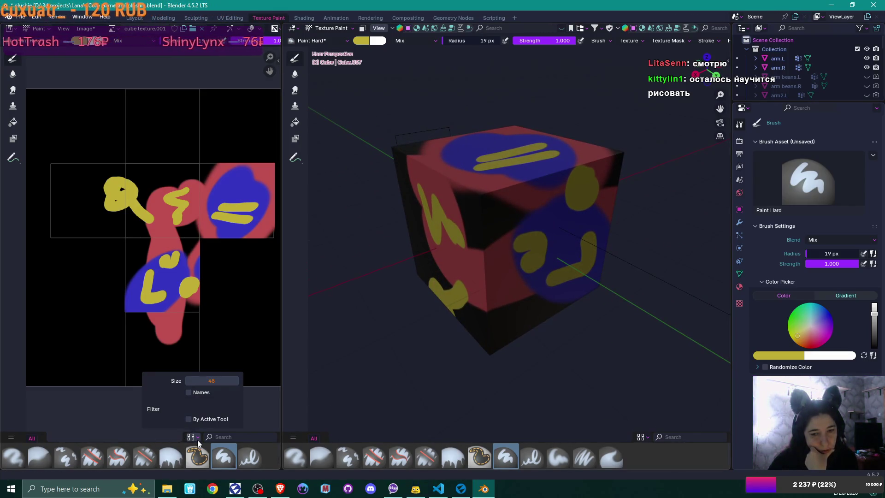
pyautogui.click(197, 440)
pyautogui.click(192, 460)
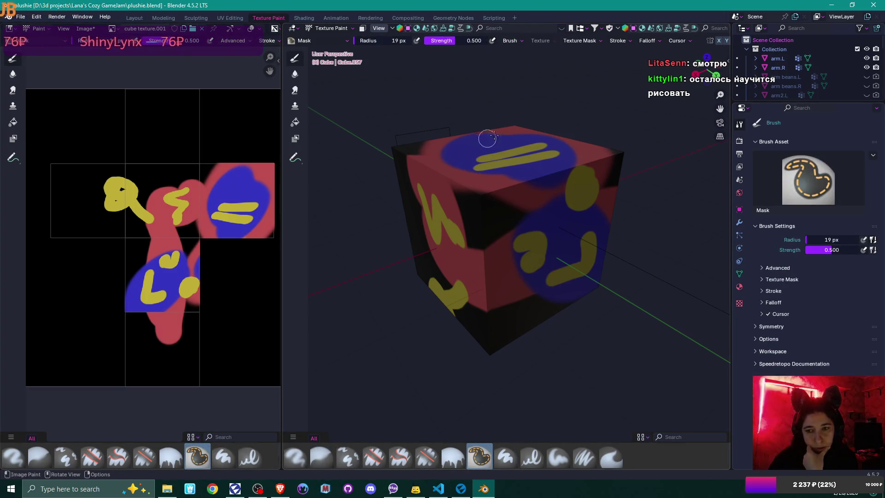
pyautogui.click(173, 457)
pyautogui.click(531, 215)
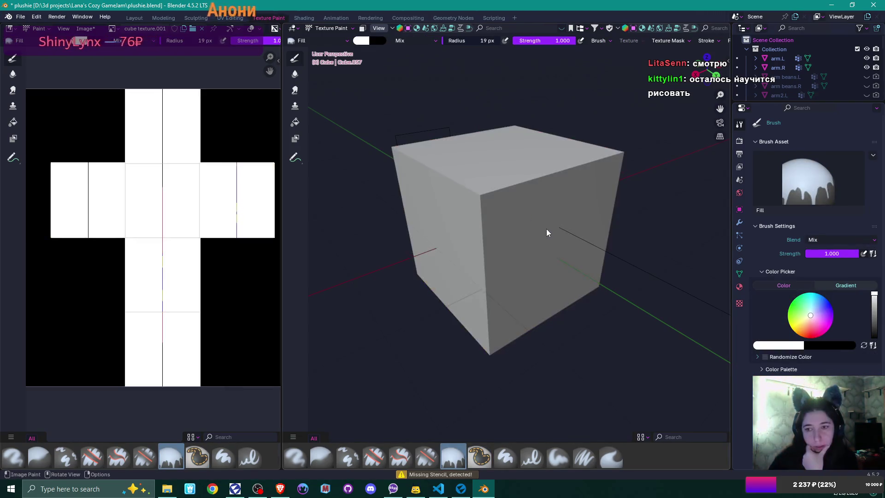
# - Erase a stroke, a V shape, a dab and loops from the cube using Erase Soft
pyautogui.click(148, 459)
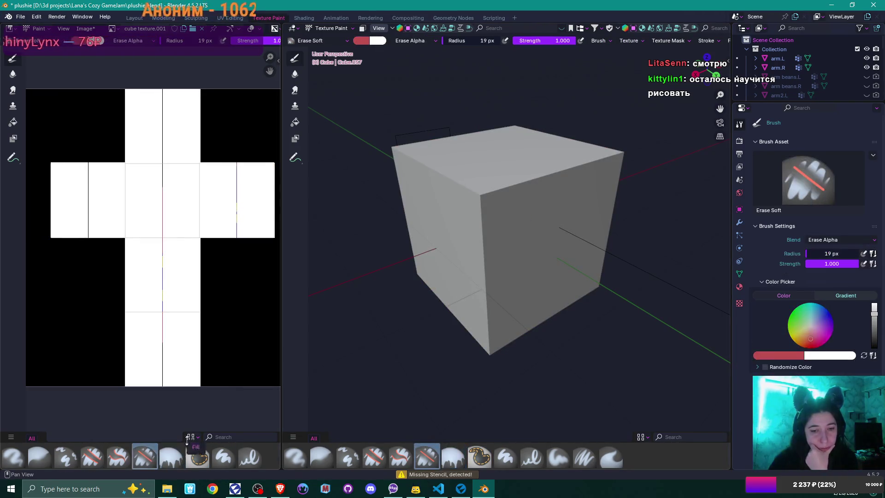
pyautogui.moveTo(509, 179); pyautogui.dragTo(553, 264)
pyautogui.moveTo(435, 329)
pyautogui.mouseDown()
pyautogui.moveTo(521, 297)
pyautogui.moveTo(515, 311)
pyautogui.moveTo(497, 277)
pyautogui.mouseUp()
pyautogui.moveTo(578, 178)
pyautogui.mouseDown()
pyautogui.moveTo(560, 281)
pyautogui.moveTo(487, 266)
pyautogui.moveTo(503, 305)
pyautogui.moveTo(493, 318)
pyautogui.mouseUp()
pyautogui.click(456, 263)
pyautogui.moveTo(455, 263); pyautogui.dragTo(467, 243)
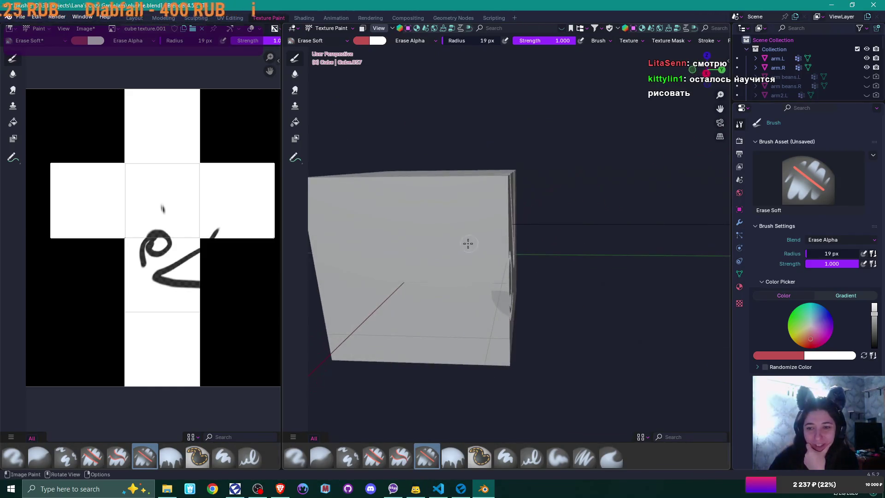
pyautogui.moveTo(394, 318); pyautogui.dragTo(479, 328)
pyautogui.moveTo(533, 310)
pyautogui.mouseDown()
pyautogui.moveTo(411, 302)
pyautogui.moveTo(516, 289)
pyautogui.mouseUp()
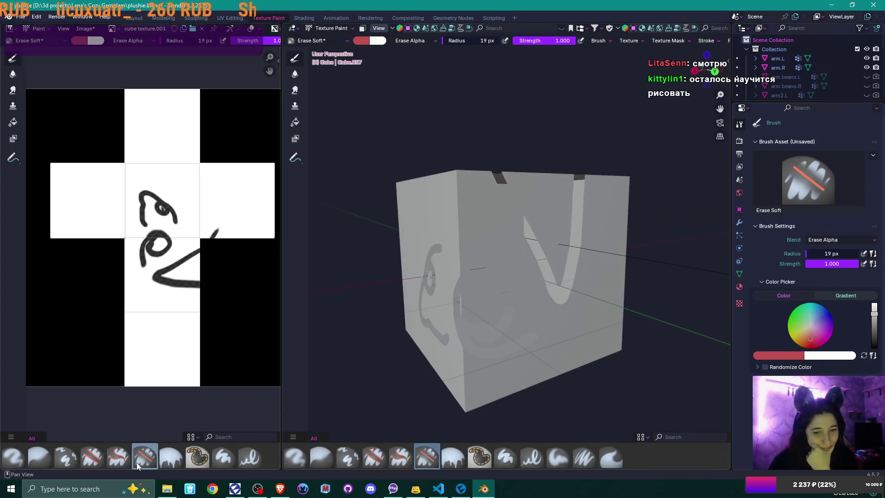
# - Erase a loop across the upper face with Erase Hard Pressure, then pick the Clone brush
pyautogui.click(119, 457)
pyautogui.moveTo(515, 223)
pyautogui.mouseDown()
pyautogui.moveTo(479, 237)
pyautogui.moveTo(511, 216)
pyautogui.moveTo(588, 224)
pyautogui.moveTo(597, 357)
pyautogui.mouseUp()
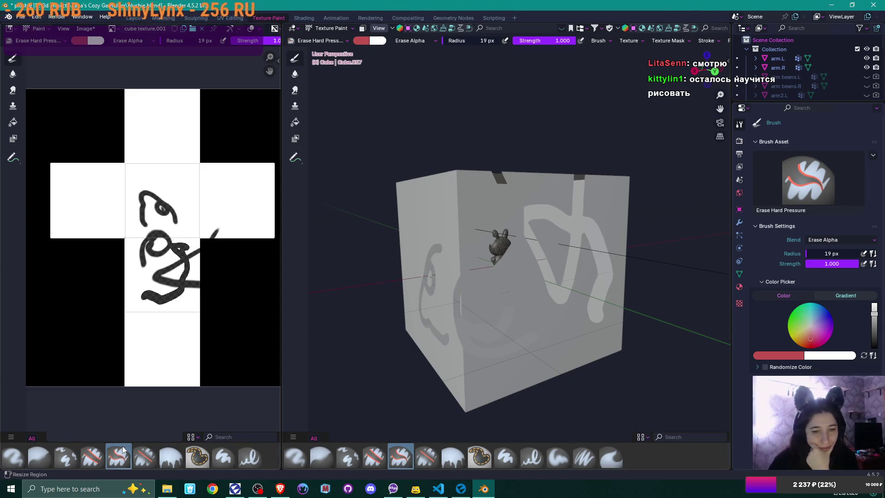
pyautogui.click(68, 455)
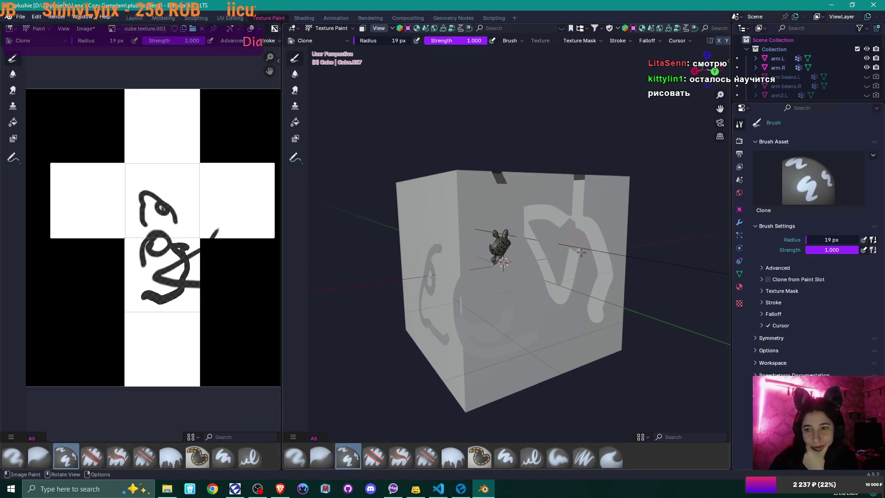
# - Clone over the bottom black stroke, then apply Quick Ucupaint Node Setup to the cube material
pyautogui.click(580, 231)
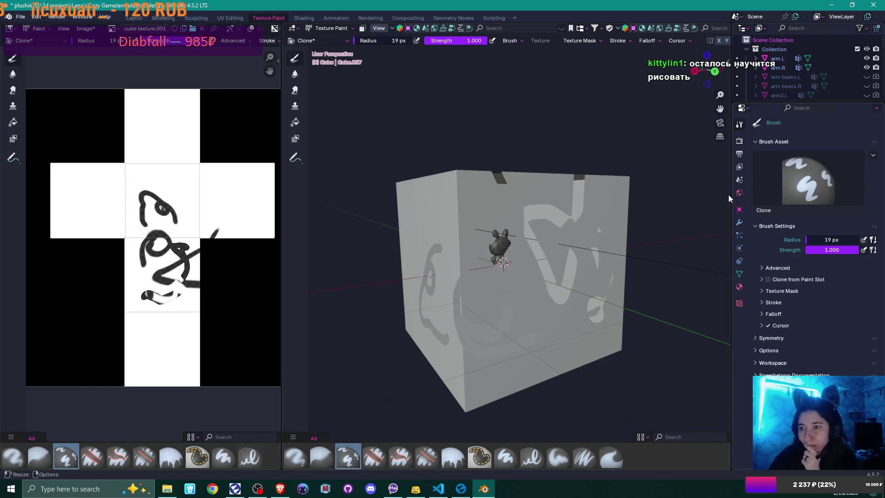
pyautogui.press('n')
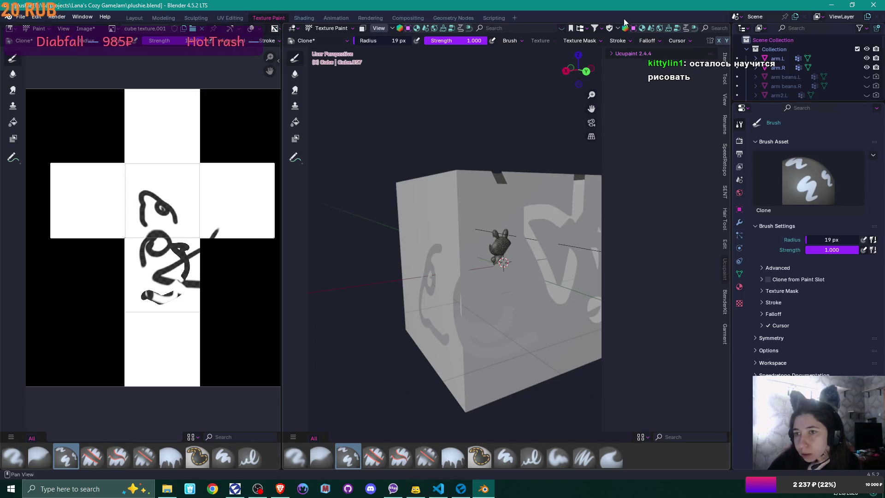
pyautogui.click(611, 54)
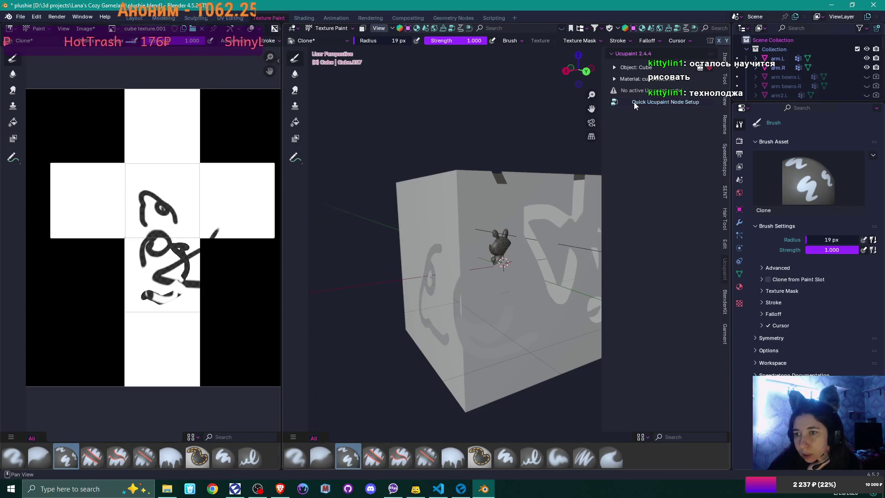
pyautogui.click(634, 101)
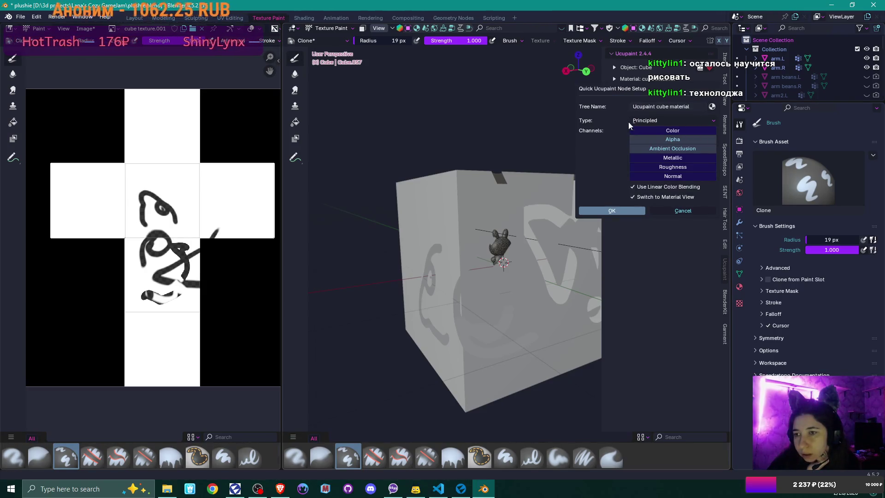
pyautogui.click(611, 210)
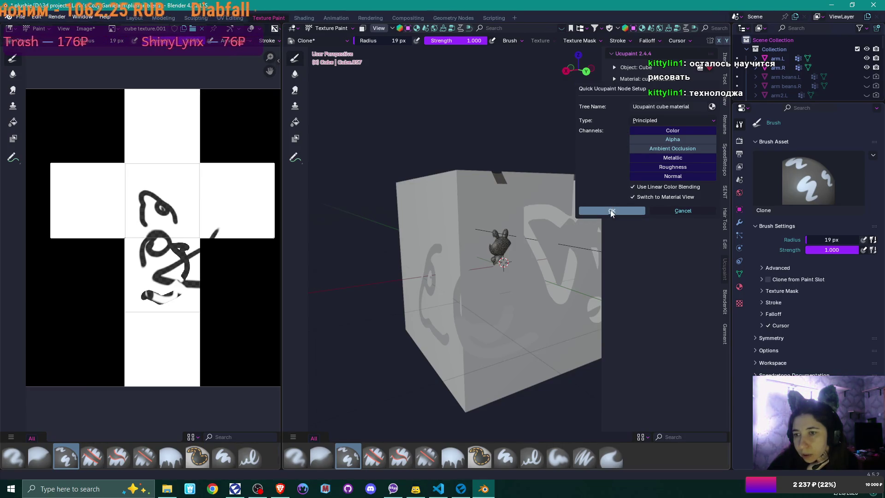
# - Inspect the new Ucupaint nodes in the Layout workspace, then return to Texture Paint
pyautogui.click(134, 18)
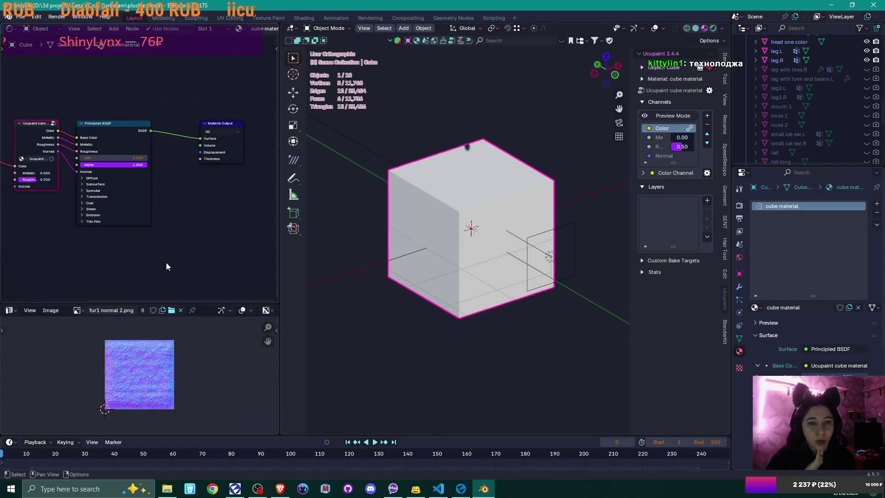
pyautogui.moveTo(32, 220)
pyautogui.mouseDown()
pyautogui.moveTo(173, 243)
pyautogui.moveTo(93, 232)
pyautogui.mouseUp()
pyautogui.scroll(-1, 82, 151)
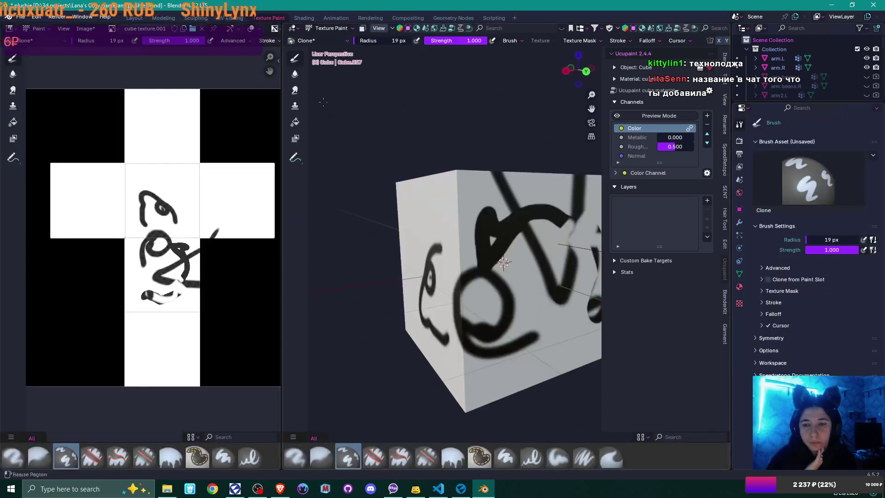
pyautogui.click(272, 18)
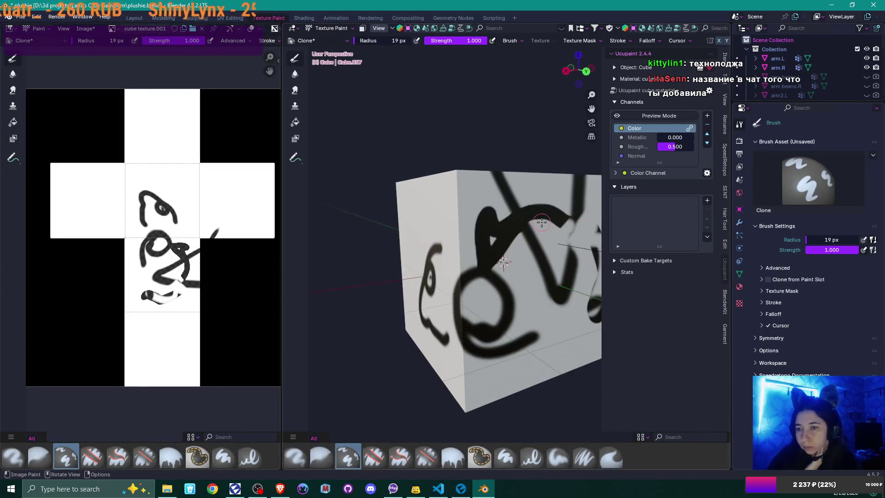
# - Expand the Color Channel settings and preview the list of addable layer types
pyautogui.moveTo(548, 225); pyautogui.dragTo(519, 214)
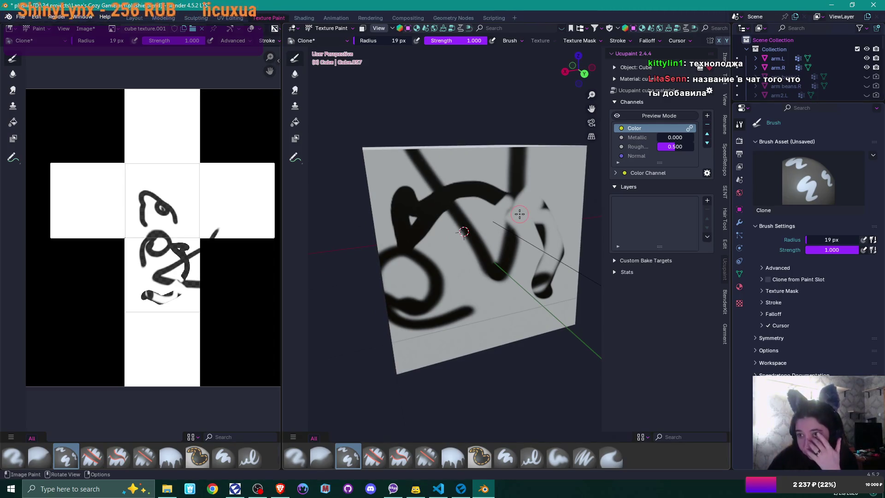
pyautogui.click(617, 174)
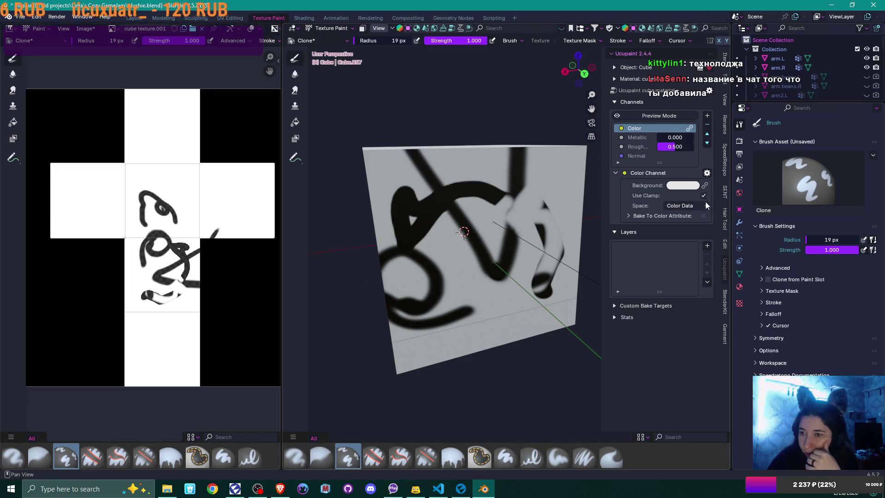
pyautogui.click(707, 246)
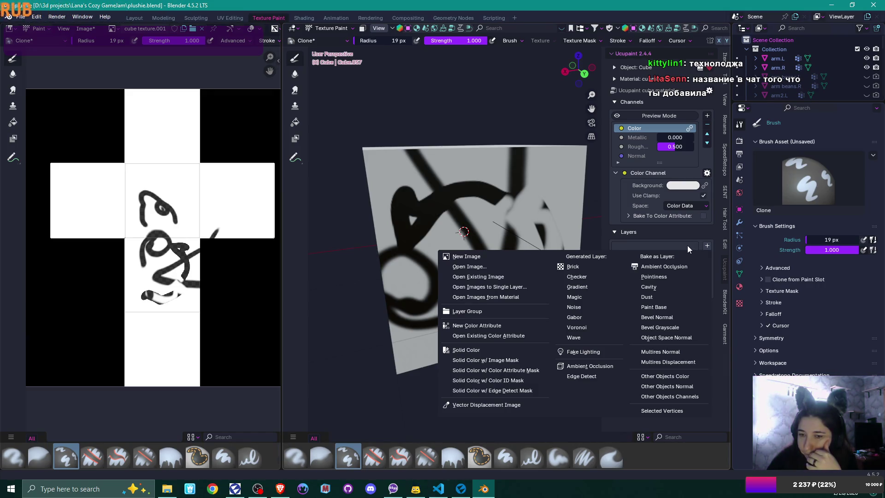
pyautogui.press('Escape')
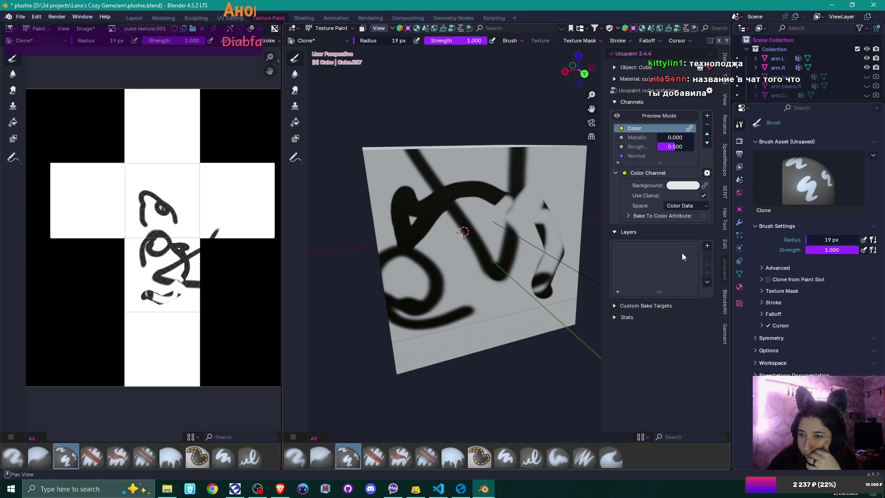
# - Look through Custom Bake Targets, Stats and Bake To Color Attribute, then choose New Image from the layer list
pyautogui.click(614, 306)
pyautogui.click(613, 306)
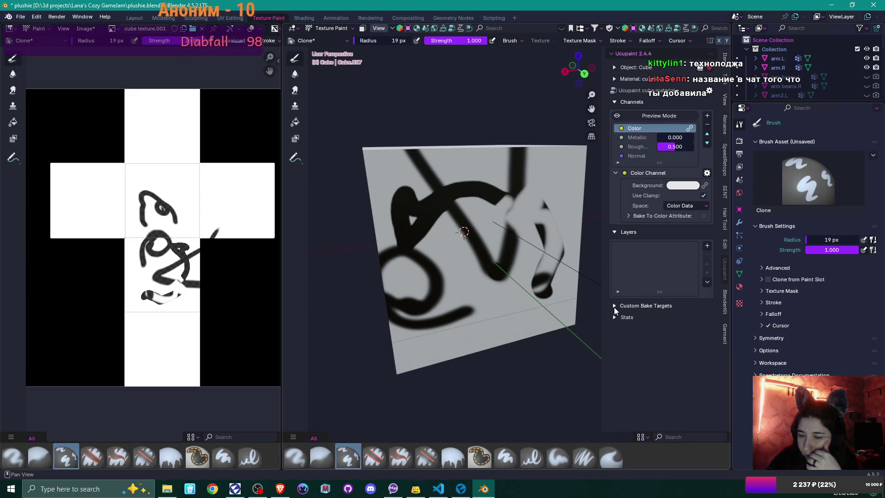
pyautogui.click(615, 317)
pyautogui.click(615, 317)
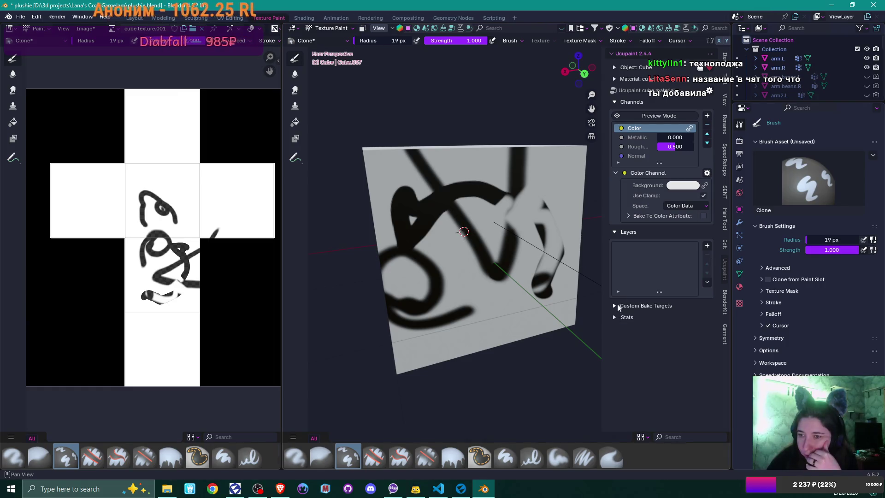
pyautogui.click(628, 215)
pyautogui.click(628, 215)
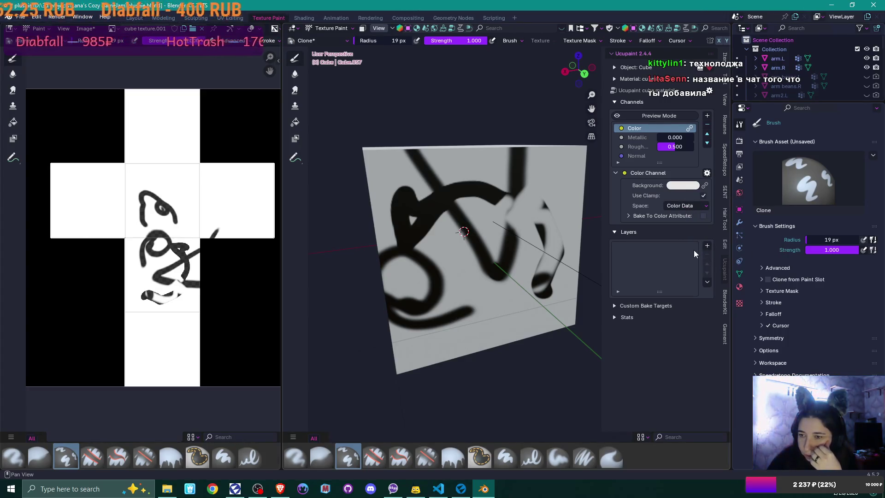
pyautogui.click(707, 245)
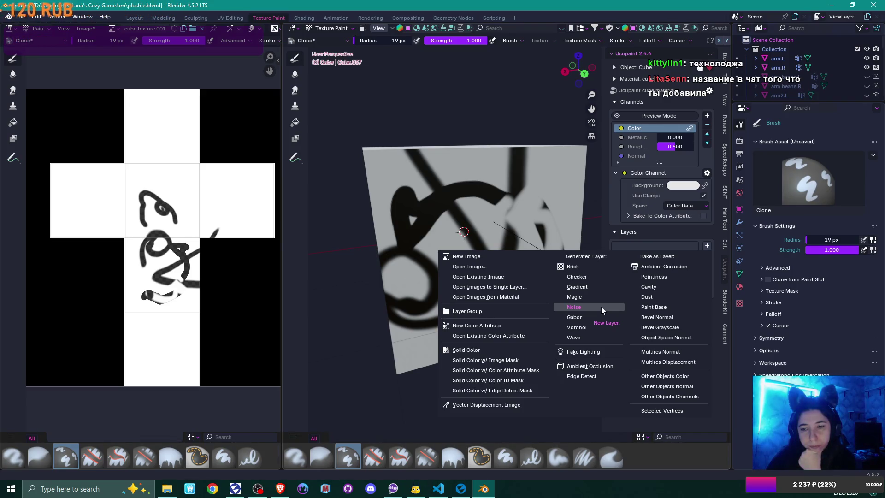
pyautogui.click(503, 257)
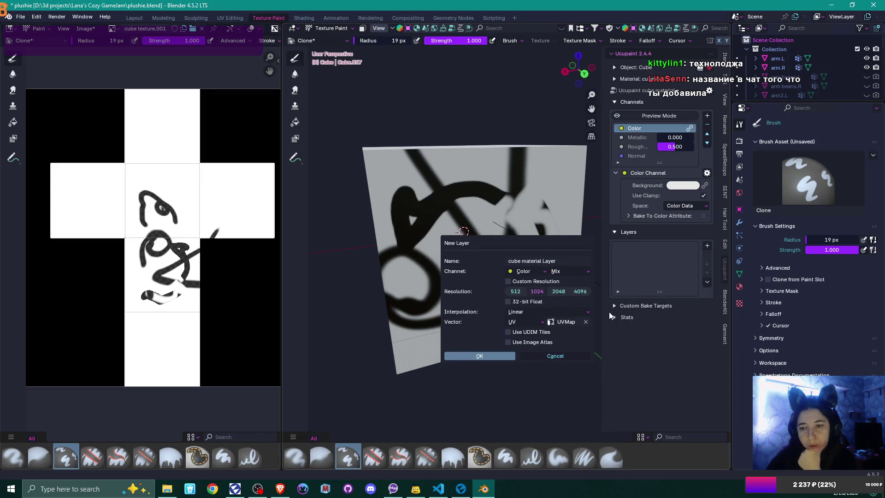
# - Create two new image layers, 'cube material Layer' and 'cube material Layer 1'
pyautogui.click(494, 355)
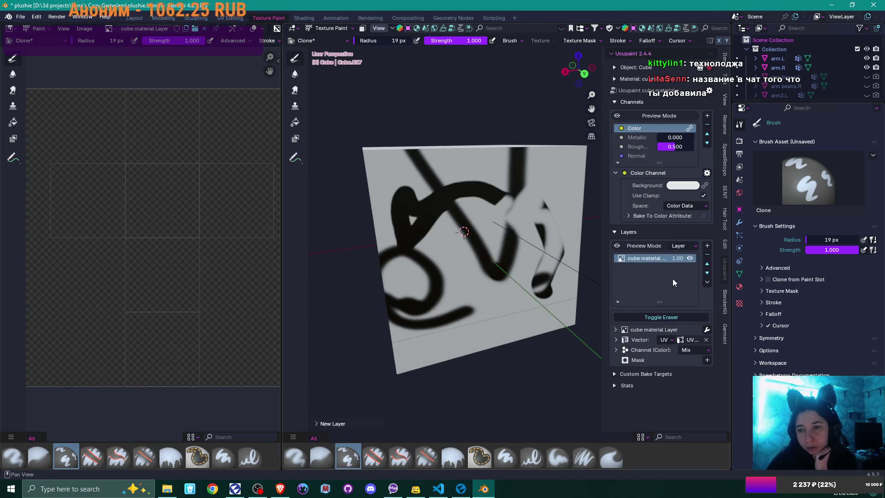
pyautogui.click(707, 245)
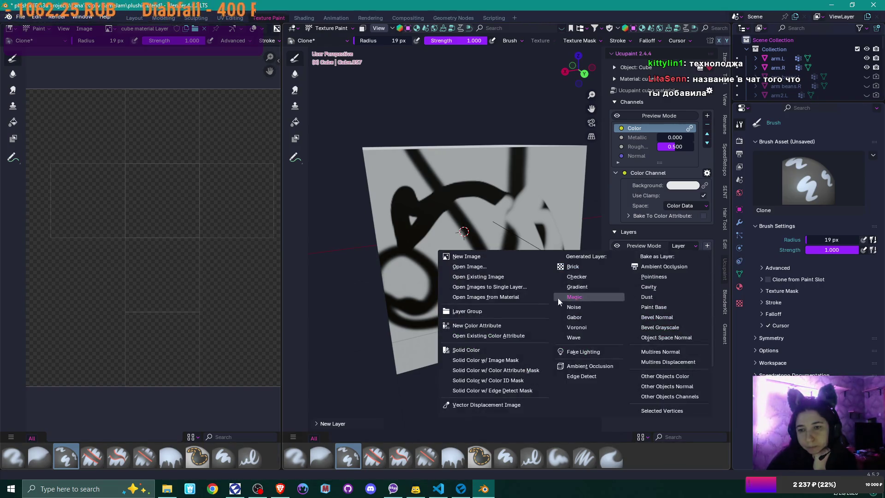
pyautogui.click(484, 260)
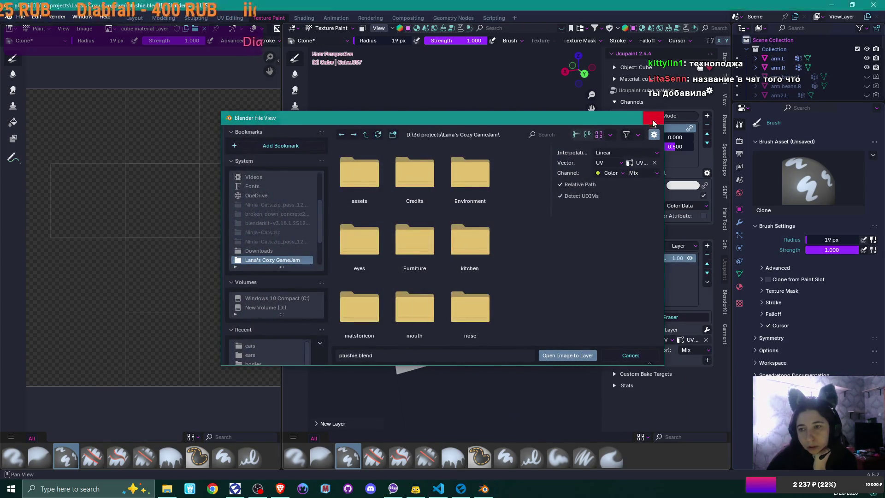
pyautogui.click(650, 119)
pyautogui.click(707, 245)
pyautogui.click(511, 254)
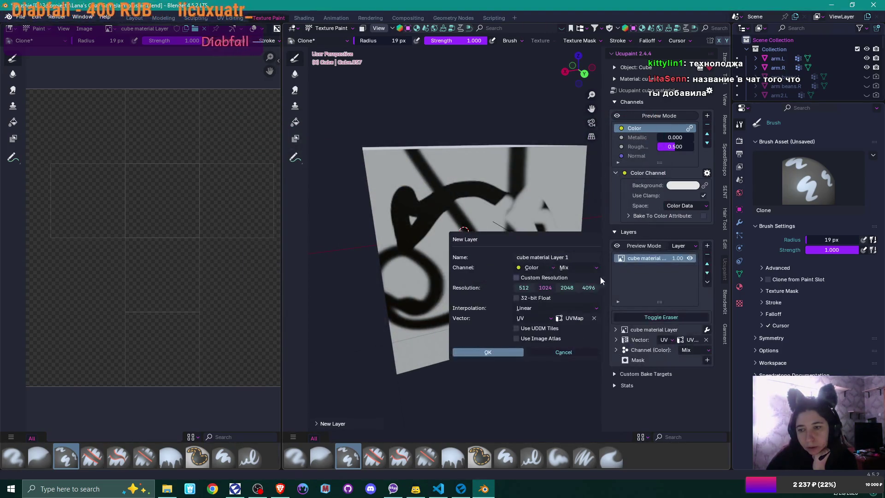
pyautogui.click(485, 354)
# - Frame the cube and set the Color channel background to pink (#E74787)
pyautogui.moveTo(498, 239)
pyautogui.mouseDown()
pyautogui.moveTo(442, 224)
pyautogui.moveTo(452, 228)
pyautogui.mouseUp()
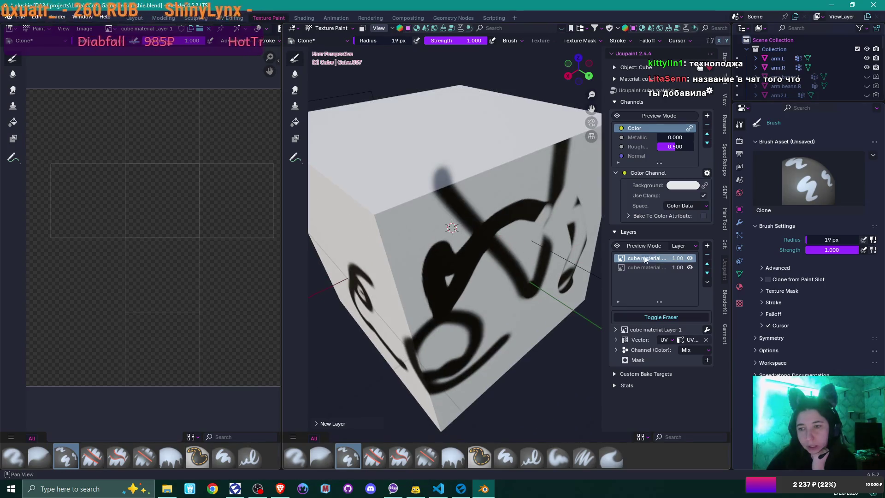
pyautogui.press('KP_Decimal')
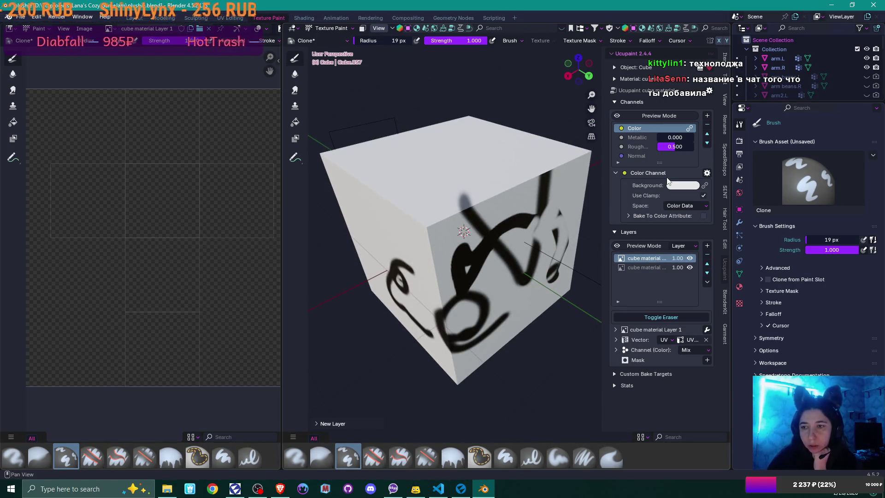
pyautogui.click(673, 186)
pyautogui.click(733, 50)
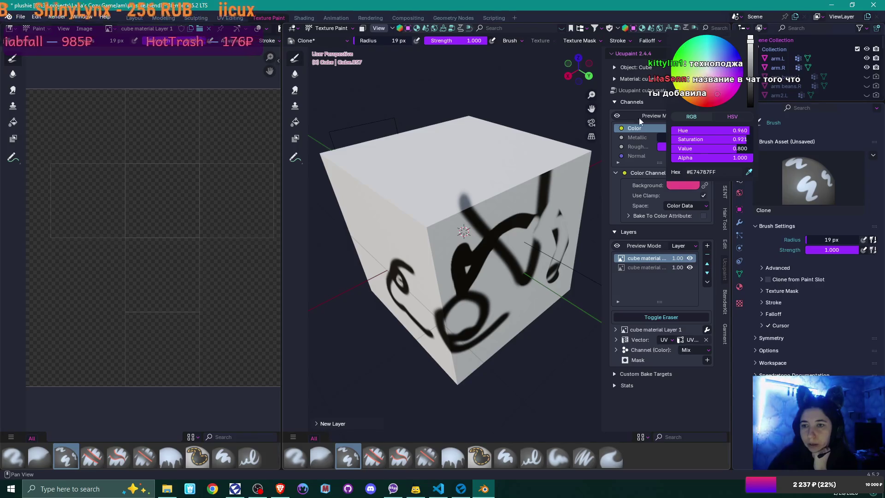
pyautogui.moveTo(480, 203)
pyautogui.mouseDown()
pyautogui.moveTo(489, 225)
pyautogui.moveTo(456, 168)
pyautogui.mouseUp()
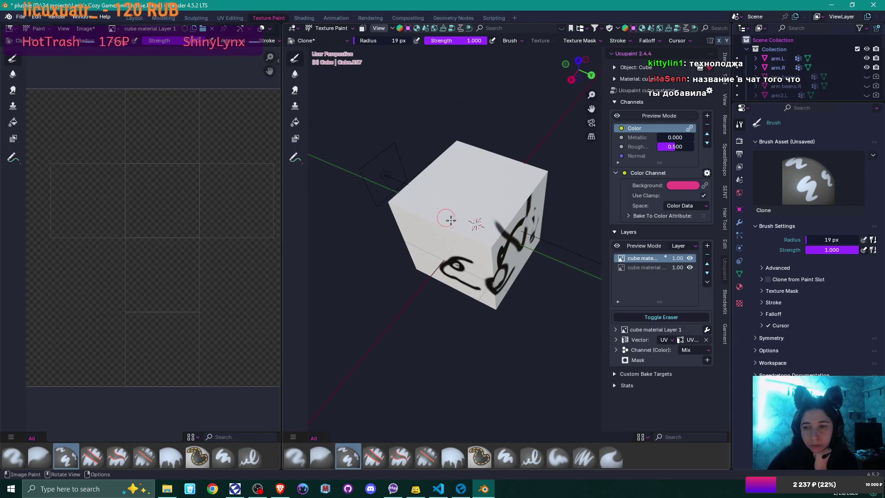
# - Make the first cube material layer active and switch from Erase Hard to the Paint Hard brush
pyautogui.click(654, 267)
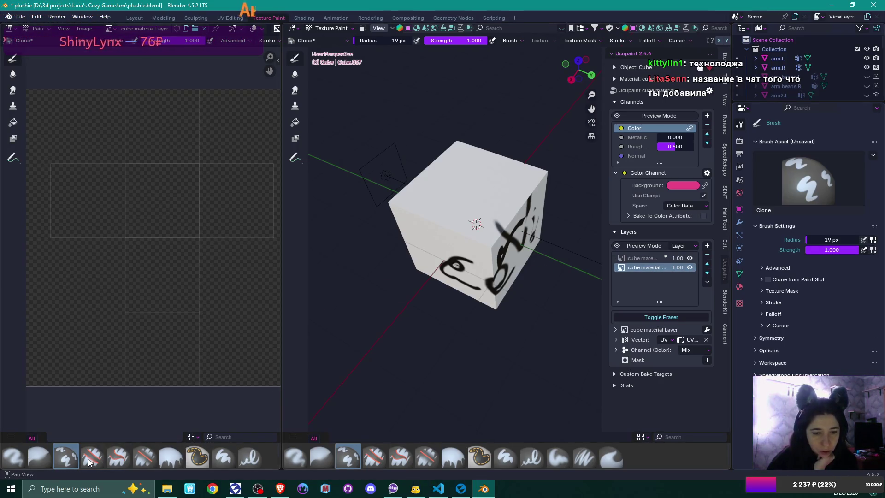
pyautogui.rightClick(640, 267)
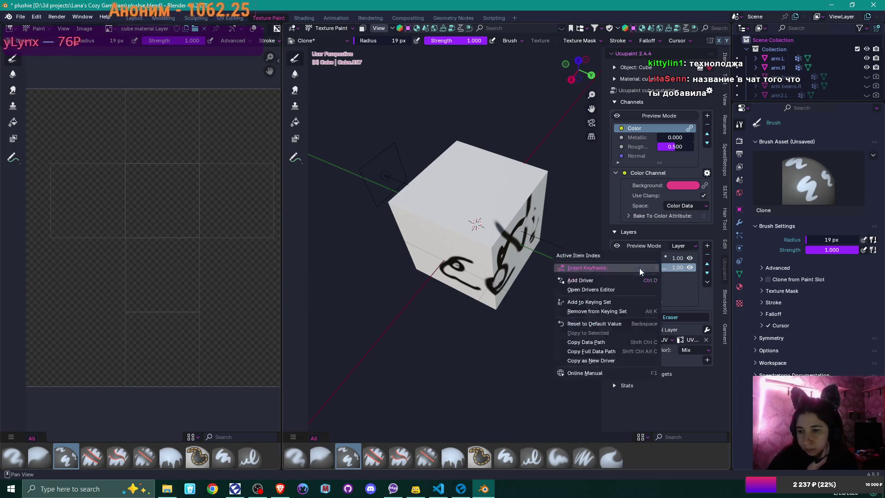
pyautogui.click(665, 270)
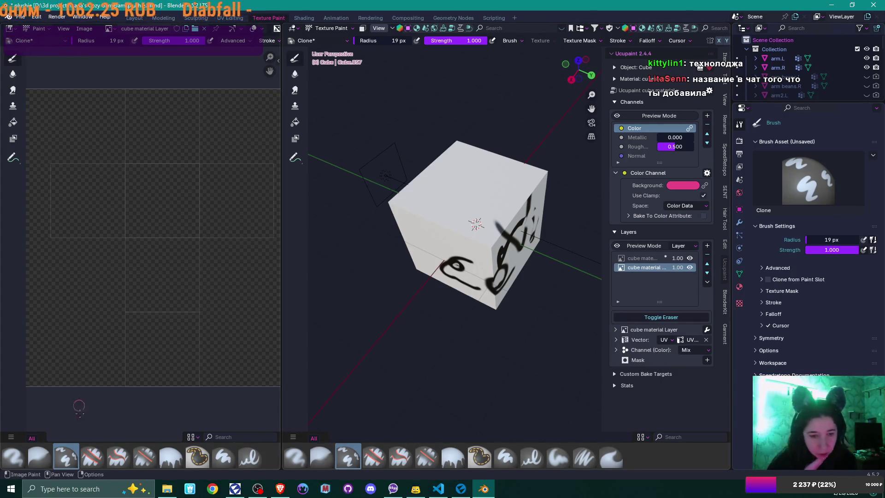
pyautogui.click(93, 456)
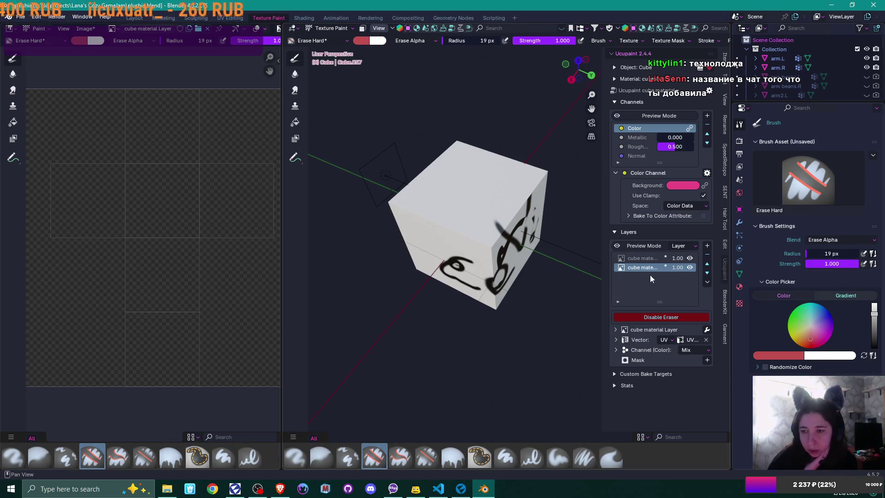
pyautogui.click(649, 258)
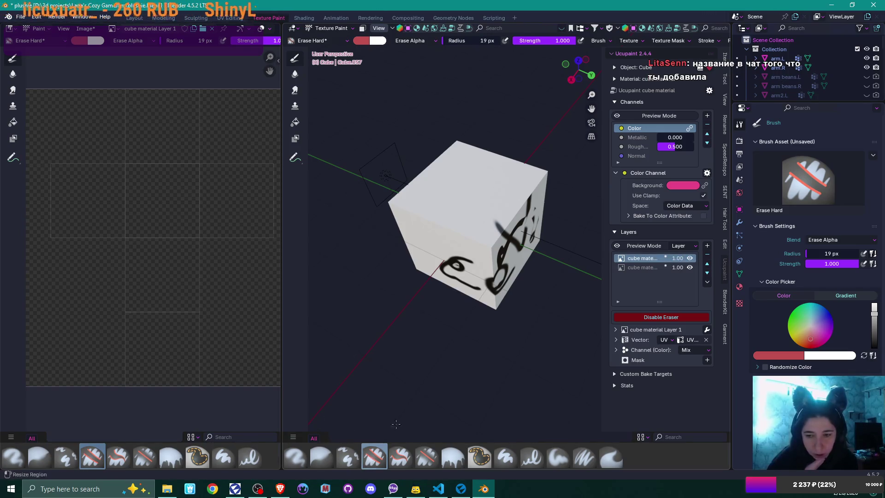
pyautogui.click(502, 458)
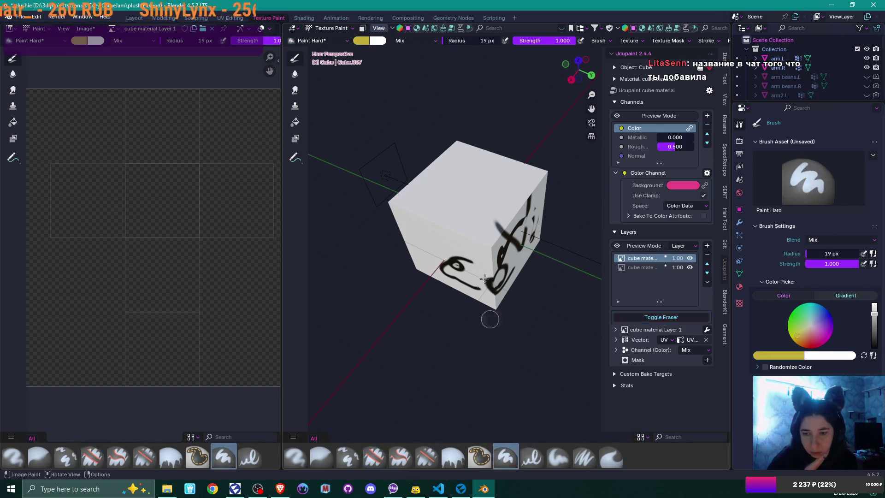
# - Paint a yellow stroke on Layer 1, then select the second layer and switch to magenta
pyautogui.moveTo(474, 192)
pyautogui.mouseDown()
pyautogui.moveTo(479, 185)
pyautogui.moveTo(467, 163)
pyautogui.moveTo(492, 205)
pyautogui.moveTo(458, 205)
pyautogui.moveTo(489, 258)
pyautogui.moveTo(457, 239)
pyautogui.moveTo(470, 276)
pyautogui.moveTo(506, 229)
pyautogui.moveTo(502, 279)
pyautogui.mouseUp()
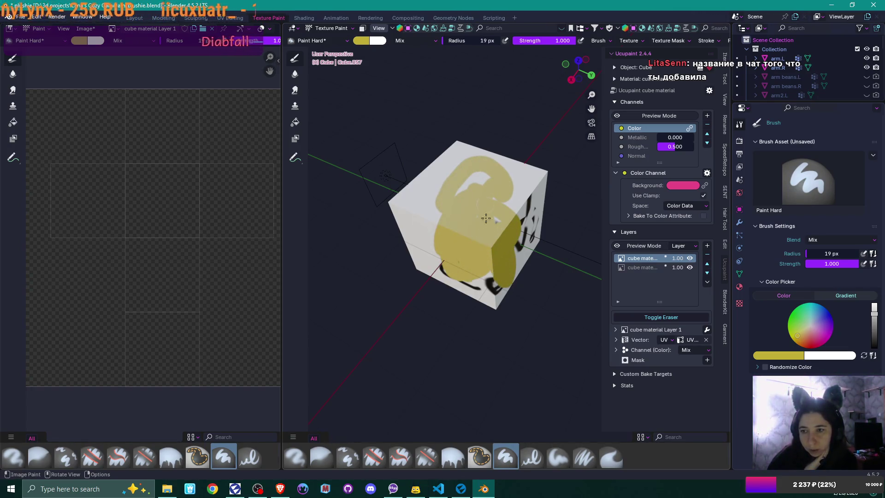
pyautogui.click(647, 269)
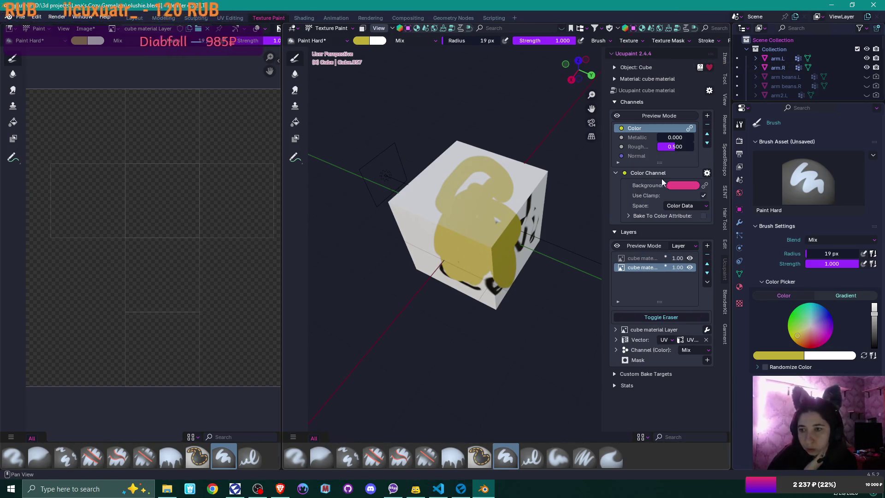
pyautogui.moveTo(465, 298); pyautogui.dragTo(759, 291)
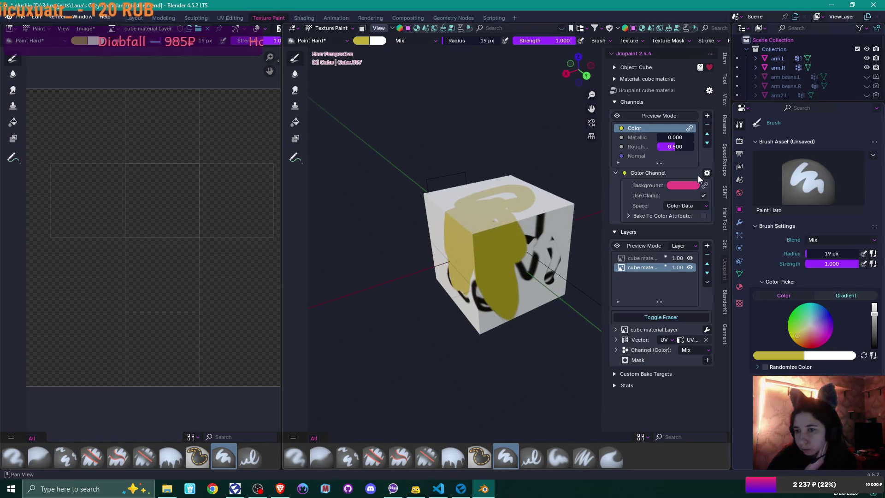
pyautogui.click(824, 337)
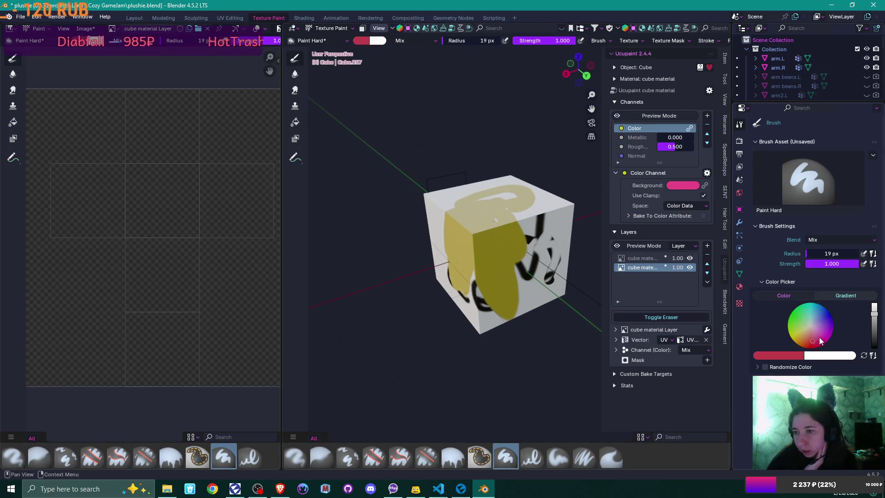
# - Paint magenta strokes on the cube's upper right, right side and top-left face, then reselect Layer 1
pyautogui.moveTo(516, 230)
pyautogui.mouseDown()
pyautogui.moveTo(541, 212)
pyautogui.moveTo(530, 230)
pyautogui.mouseUp()
pyautogui.moveTo(542, 259)
pyautogui.mouseDown()
pyautogui.moveTo(530, 272)
pyautogui.moveTo(504, 255)
pyautogui.moveTo(511, 281)
pyautogui.moveTo(470, 295)
pyautogui.moveTo(502, 313)
pyautogui.moveTo(550, 293)
pyautogui.mouseUp()
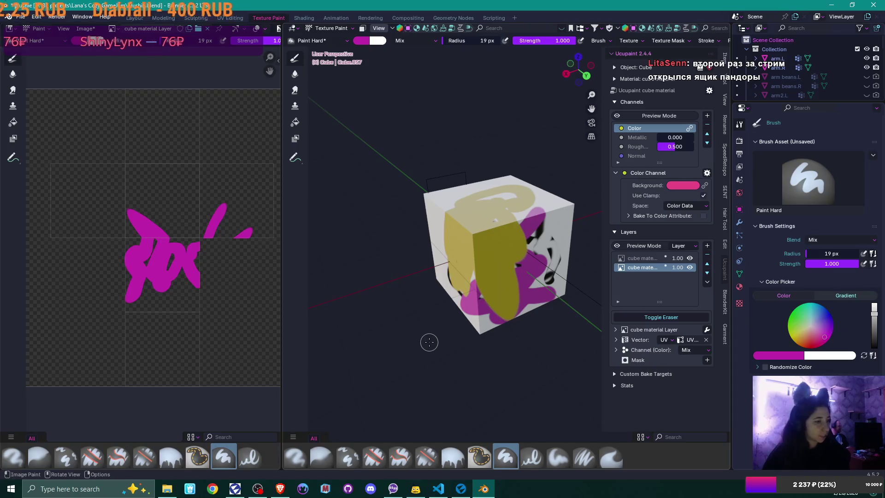
pyautogui.moveTo(442, 332)
pyautogui.mouseDown()
pyautogui.moveTo(516, 265)
pyautogui.moveTo(542, 210)
pyautogui.moveTo(560, 242)
pyautogui.moveTo(561, 272)
pyautogui.moveTo(484, 295)
pyautogui.mouseUp()
pyautogui.moveTo(445, 185)
pyautogui.mouseDown()
pyautogui.moveTo(419, 221)
pyautogui.moveTo(415, 265)
pyautogui.mouseUp()
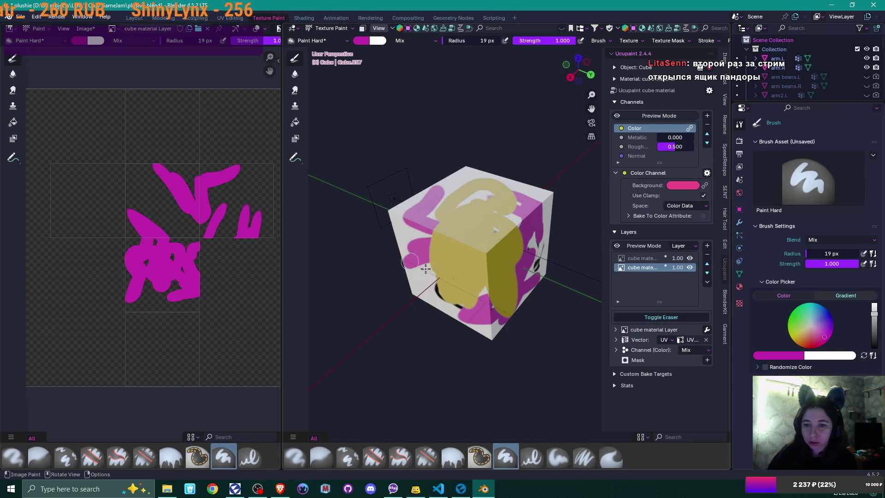
pyautogui.click(645, 258)
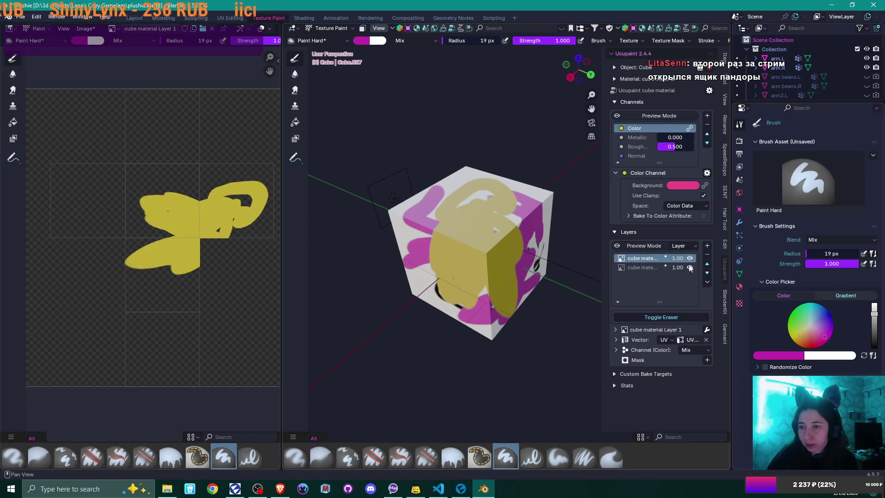
# - Move the magenta layer above the yellow layer in the Ucupaint stack
pyautogui.click(677, 267)
pyautogui.click(707, 264)
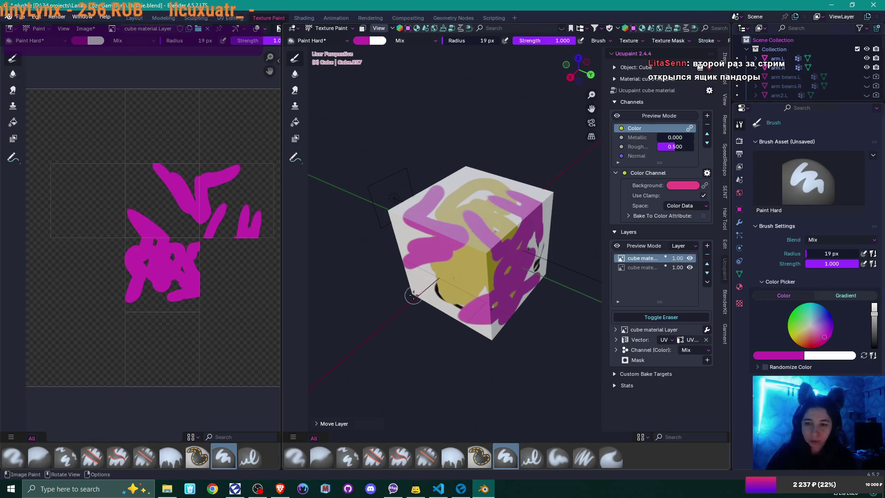
pyautogui.moveTo(414, 295); pyautogui.dragTo(415, 277)
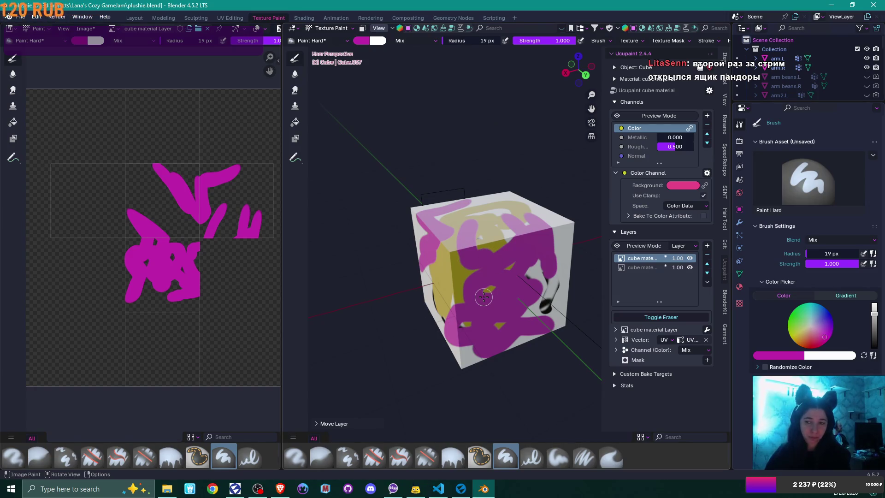
pyautogui.scroll(-4, 483, 297)
pyautogui.moveTo(484, 297); pyautogui.dragTo(535, 299)
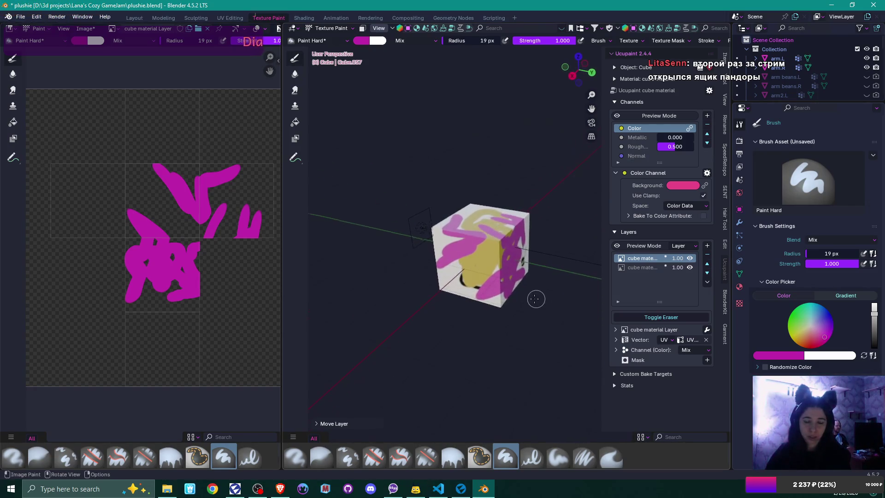
pyautogui.scroll(4, 530, 298)
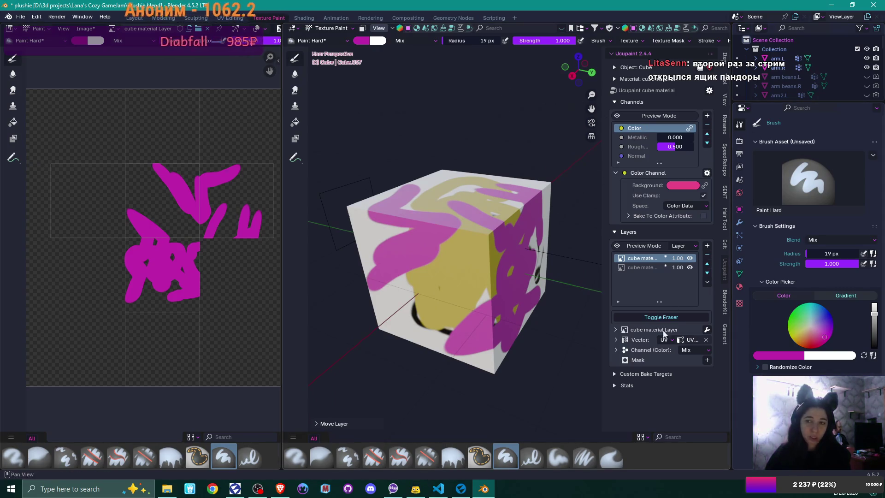
# - Widen the 3D view and erase magenta paint to reveal yellow, then target the yellow layer
pyautogui.moveTo(286, 276); pyautogui.dragTo(243, 276)
pyautogui.moveTo(185, 276); pyautogui.dragTo(177, 275)
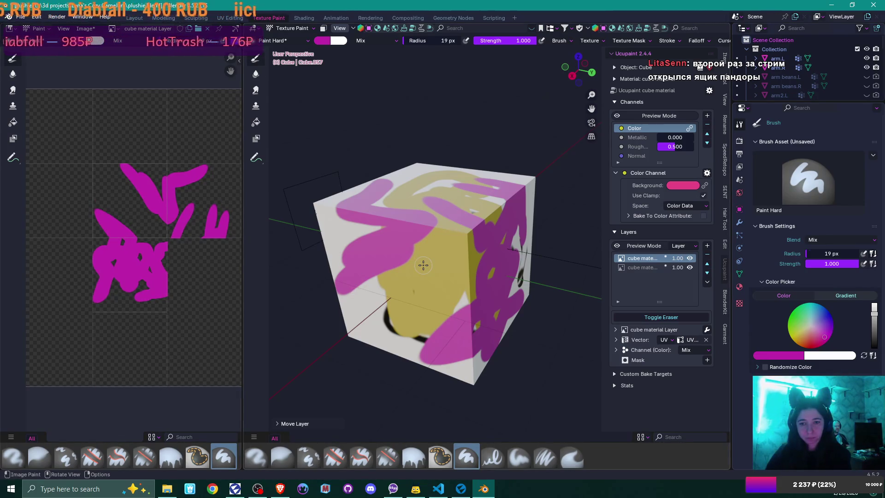
pyautogui.scroll(-3, 423, 265)
pyautogui.moveTo(423, 265); pyautogui.dragTo(310, 341)
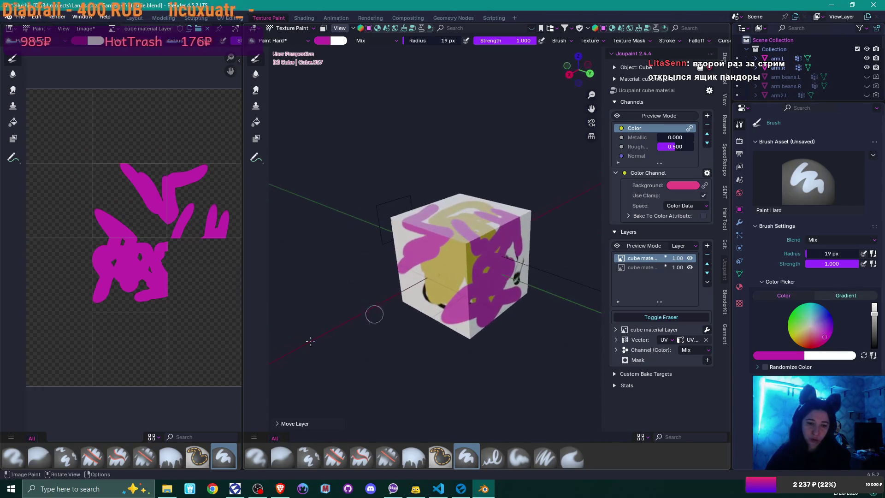
pyautogui.press('e')
pyautogui.moveTo(482, 237)
pyautogui.mouseDown()
pyautogui.moveTo(481, 272)
pyautogui.moveTo(454, 265)
pyautogui.moveTo(484, 280)
pyautogui.moveTo(446, 276)
pyautogui.moveTo(474, 269)
pyautogui.moveTo(469, 275)
pyautogui.moveTo(491, 305)
pyautogui.moveTo(484, 304)
pyautogui.moveTo(493, 279)
pyautogui.mouseUp()
pyautogui.click(631, 268)
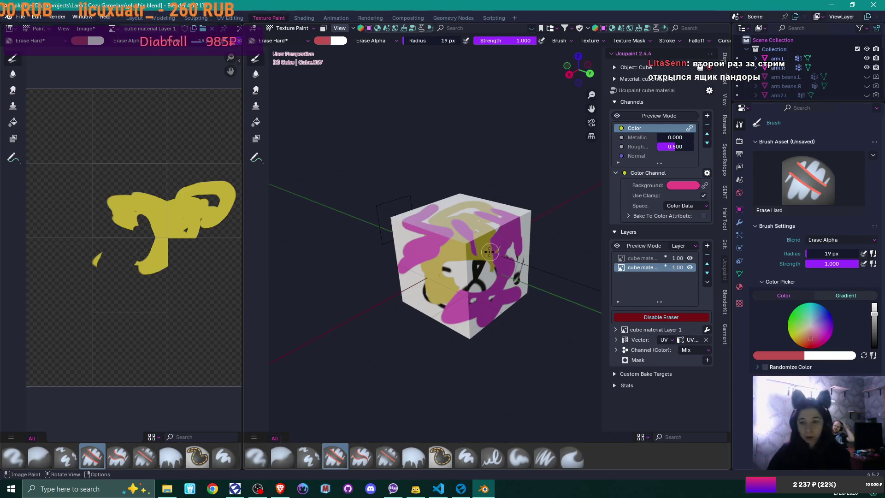
# - Switch to the Layout workspace with Ctrl+Page Up
pyautogui.hotkey('ctrl', 'pageup')
pyautogui.hotkey('ctrl', 'pageup')
pyautogui.hotkey('ctrl', 'pageup')
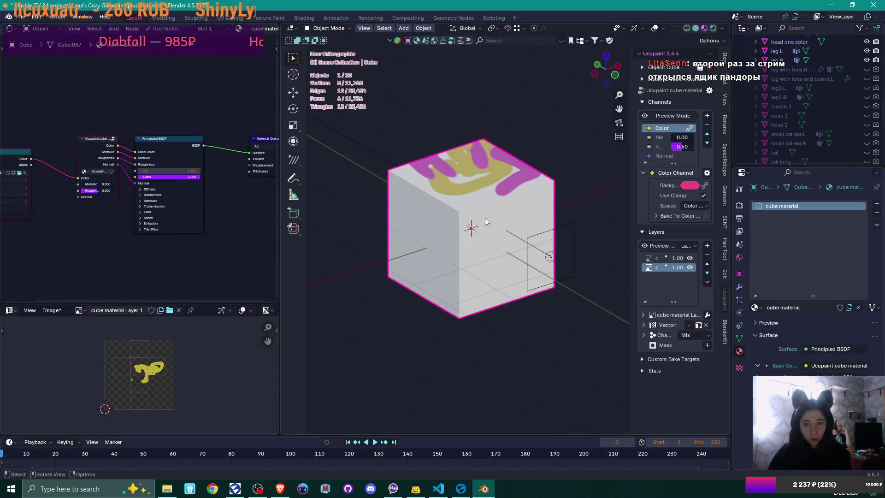
# - Delete the test cube and enlarge the 3D view to show the bunny
pyautogui.press('x')
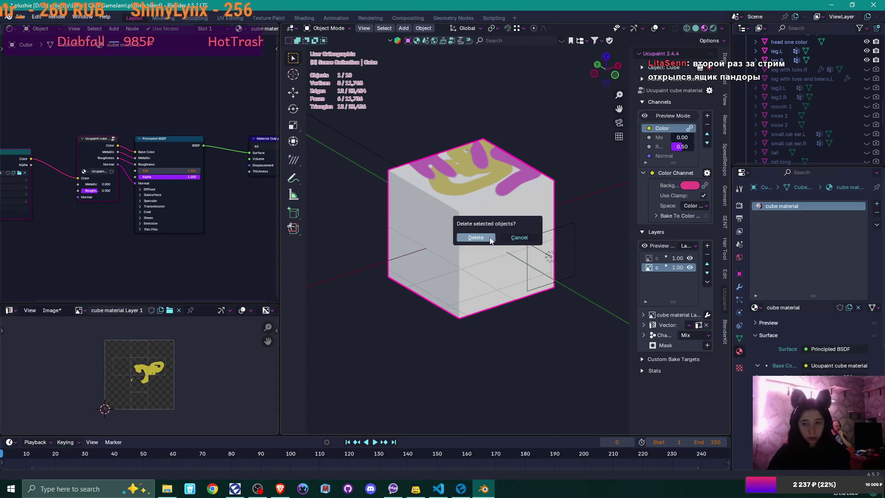
pyautogui.click(490, 238)
pyautogui.scroll(5, 479, 234)
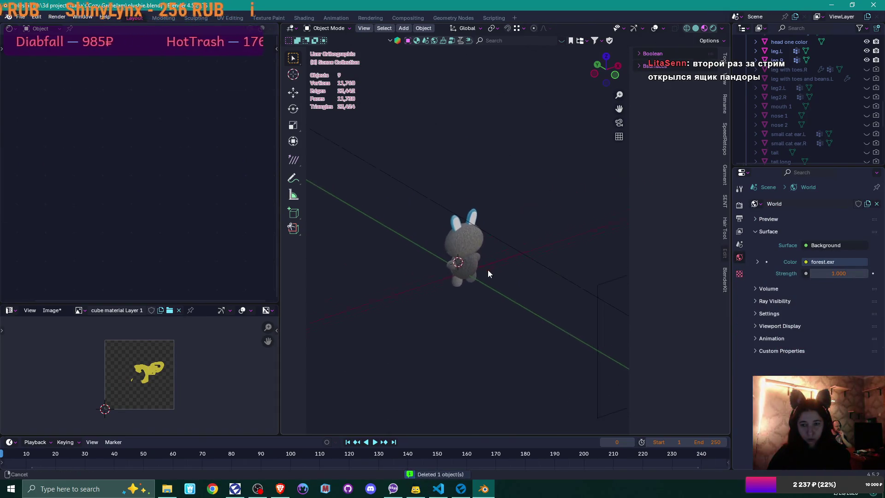
pyautogui.scroll(2, 487, 270)
pyautogui.scroll(2, 443, 265)
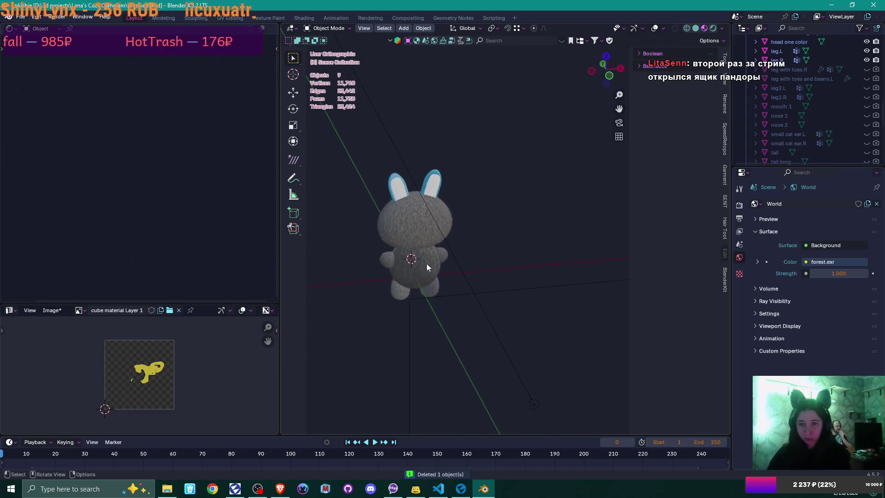
pyautogui.moveTo(280, 258); pyautogui.dragTo(118, 258)
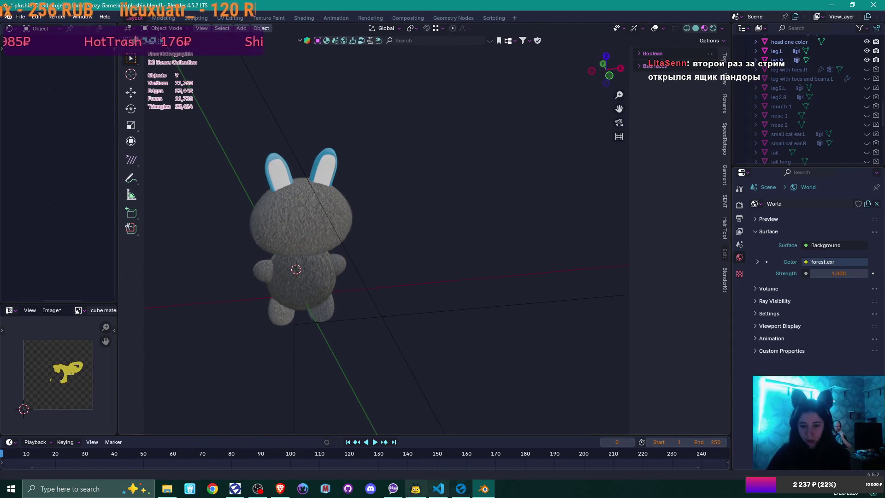
# - Save plushie.blend with Ctrl+S and close Blender
pyautogui.moveTo(438, 492)
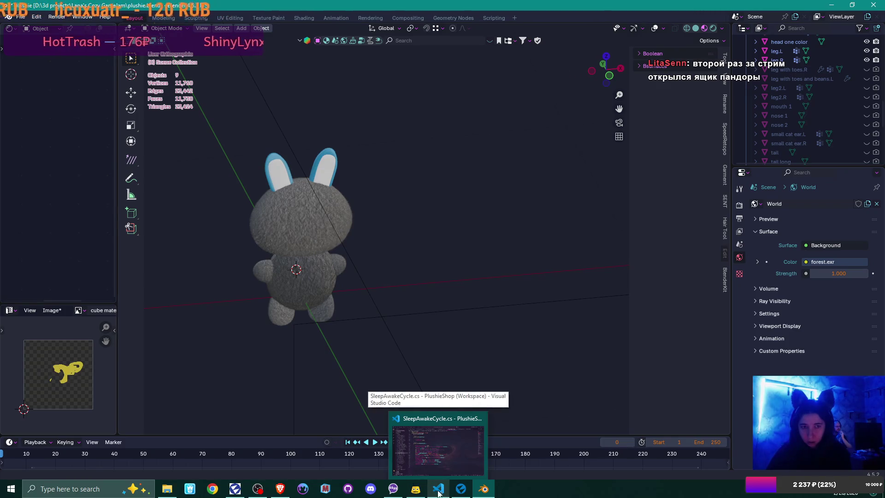
pyautogui.hotkey('ctrl', 's')
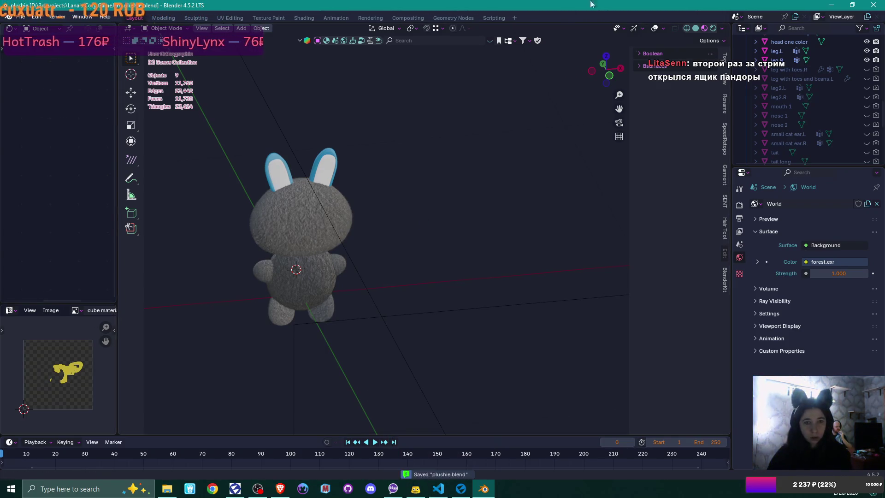
pyautogui.click(874, 5)
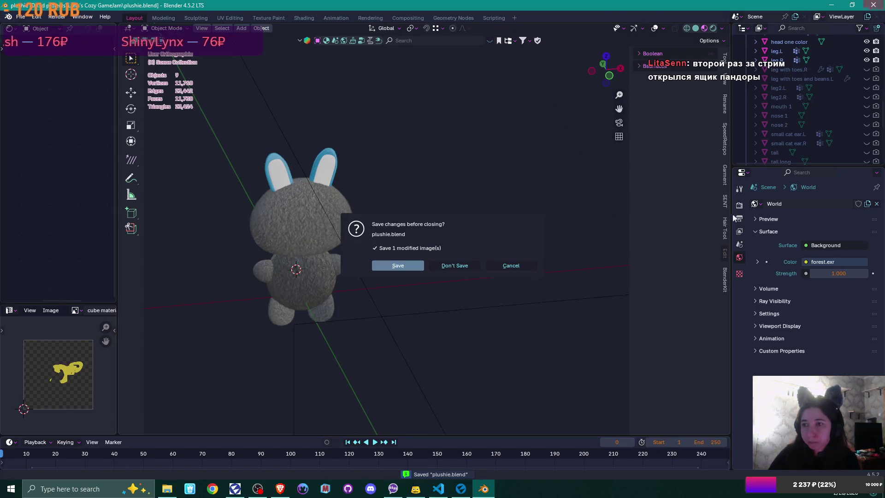
# - Quit Blender without saving, then select SuppliesStore under LaptopUI in Flax's scene tree
pyautogui.click(463, 265)
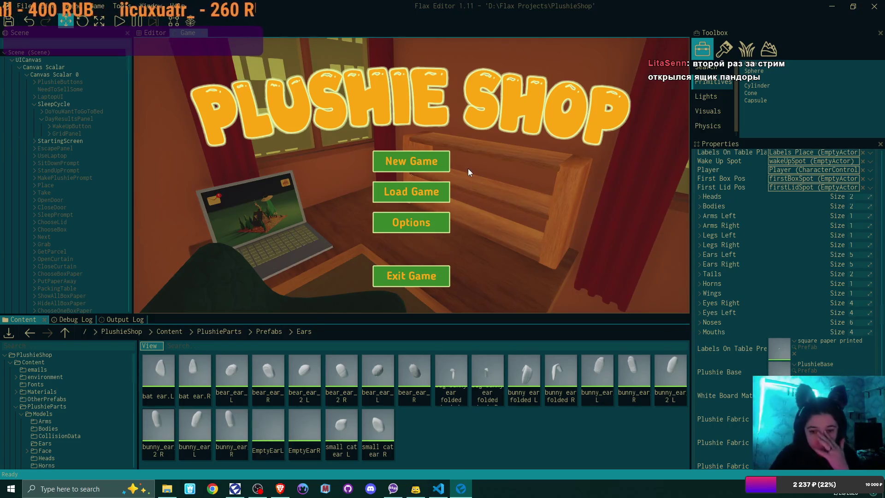
pyautogui.click(114, 261)
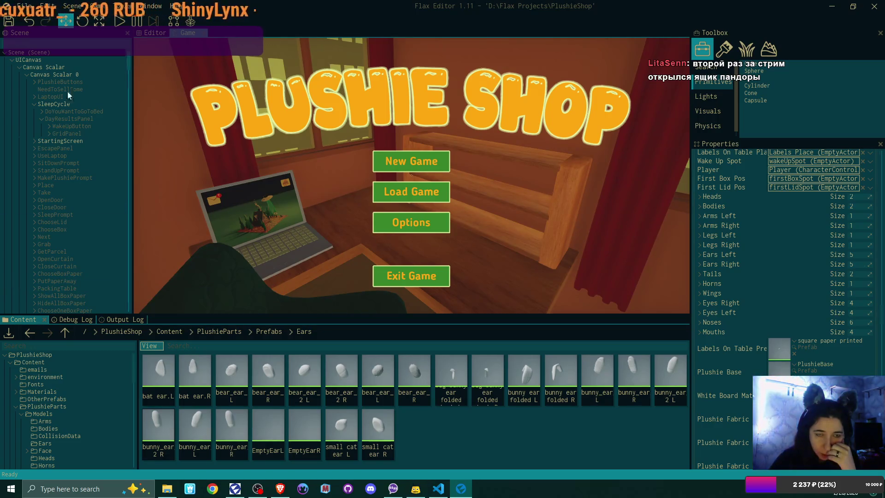
pyautogui.click(57, 68)
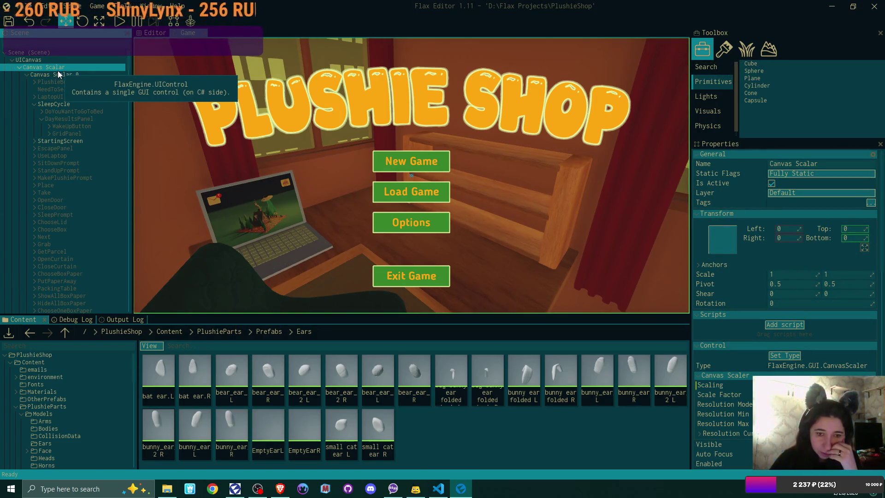
pyautogui.click(35, 98)
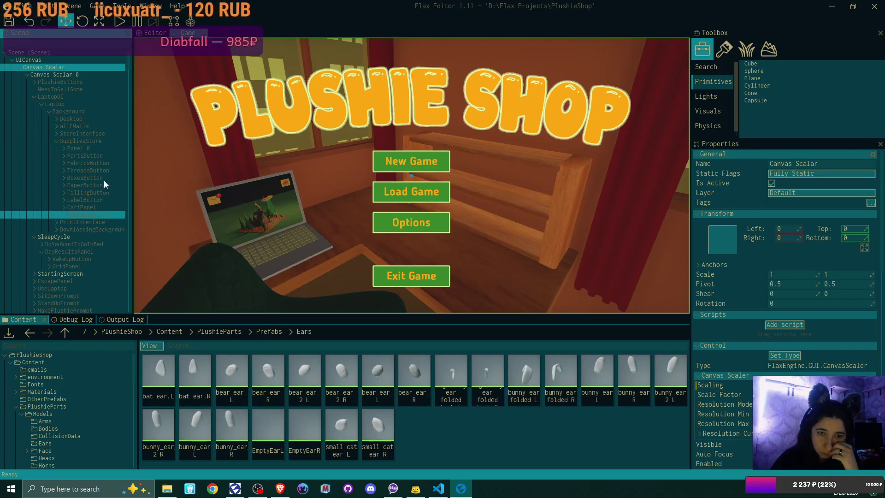
pyautogui.click(90, 141)
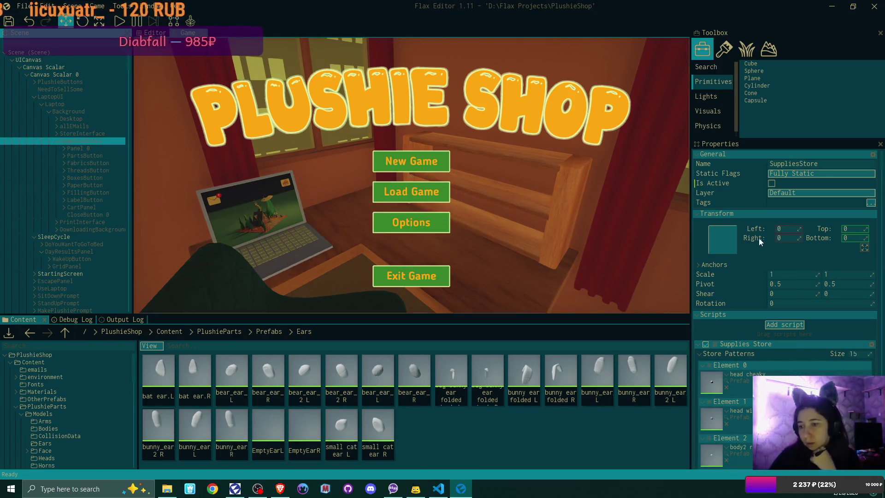
# - Add an empty Element 15 to SuppliesStore's Store Patterns list
pyautogui.scroll(-5, 815, 242)
pyautogui.scroll(-2, 815, 242)
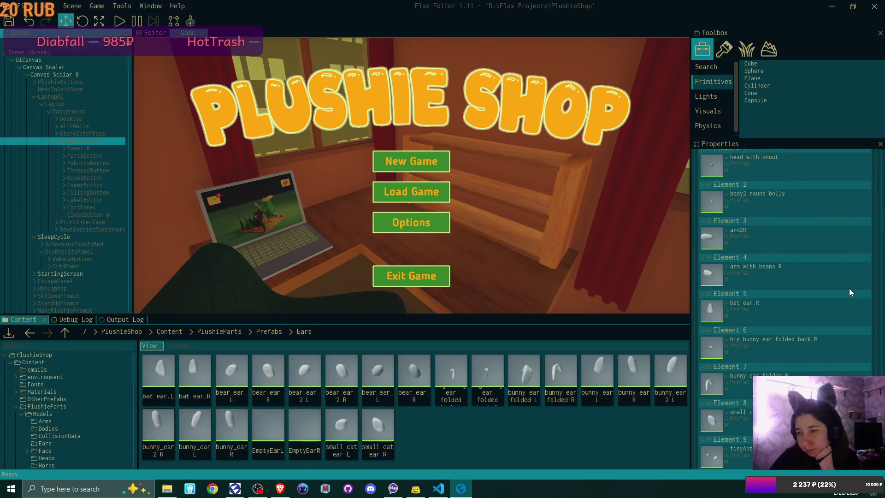
pyautogui.scroll(1, 850, 289)
pyautogui.scroll(-5, 849, 289)
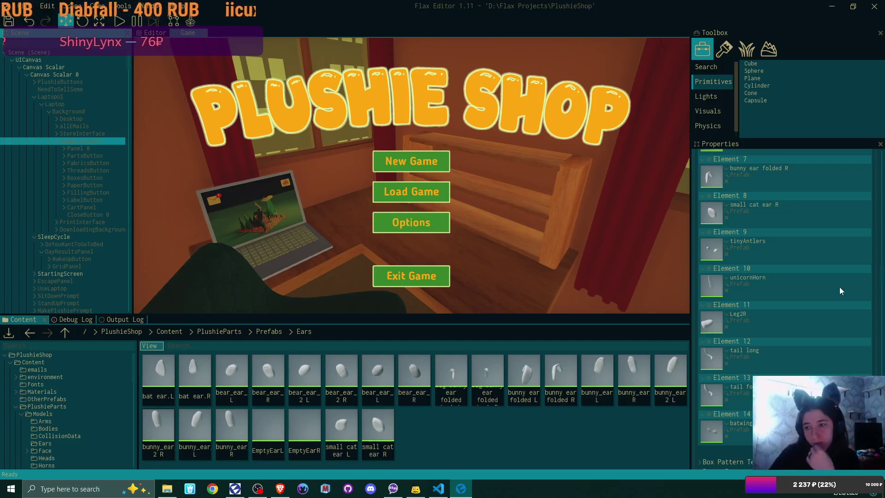
pyautogui.click(858, 450)
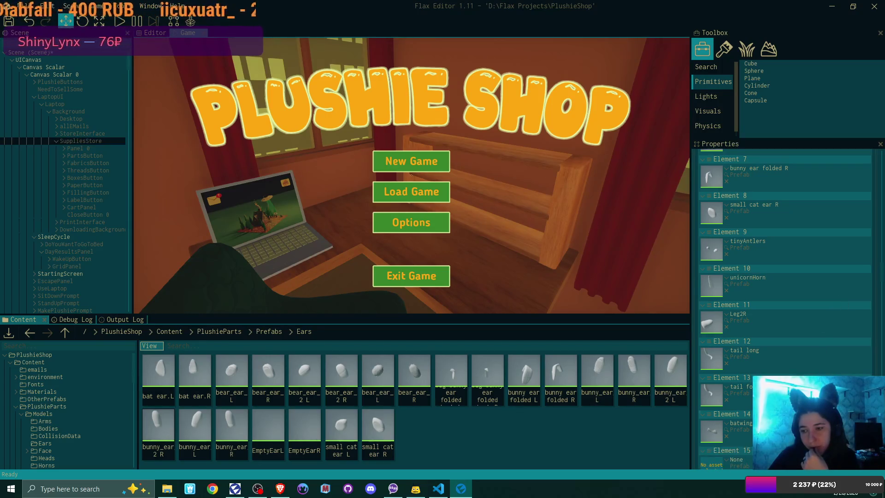
pyautogui.scroll(-1, 709, 426)
# - Move the empty entry up to position 8 and open the bear_ear_R prefab
pyautogui.click(709, 427)
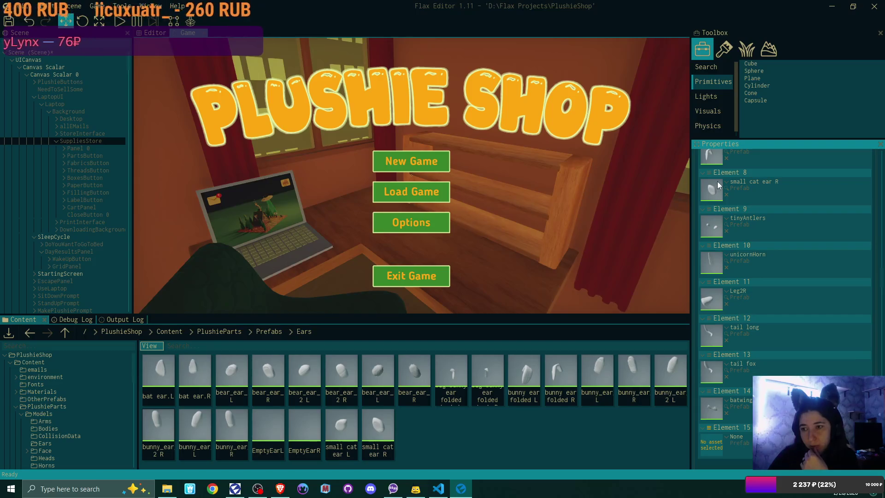
pyautogui.moveTo(720, 172); pyautogui.dragTo(721, 173)
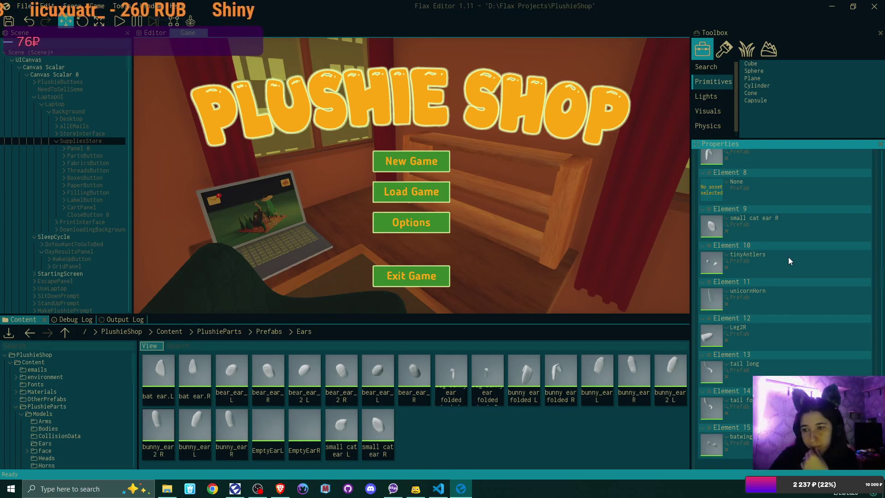
pyautogui.scroll(4, 806, 270)
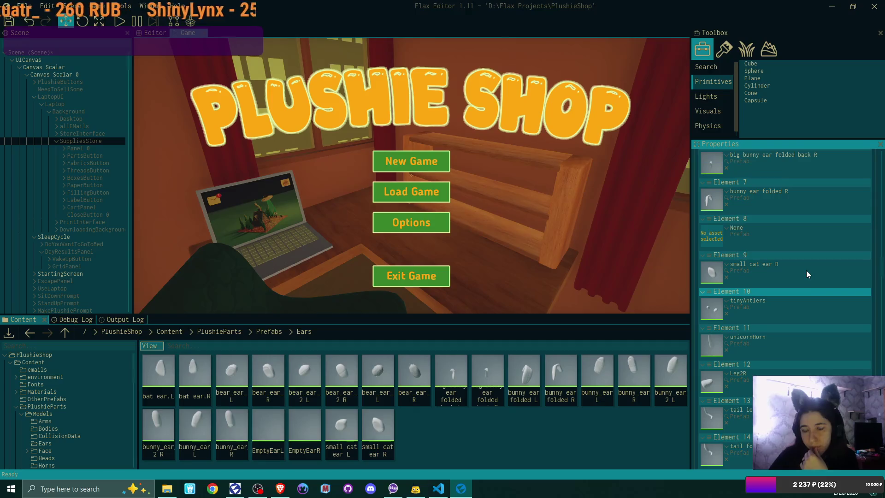
pyautogui.scroll(1, 806, 275)
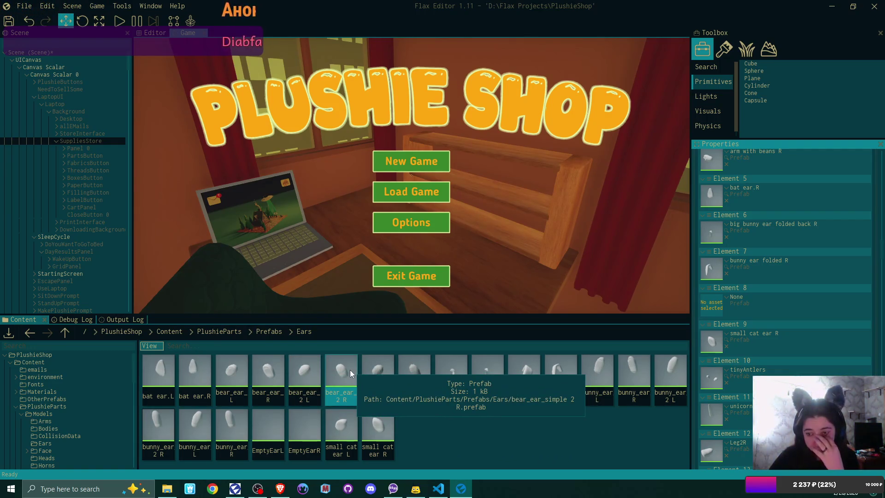
pyautogui.doubleClick(266, 374)
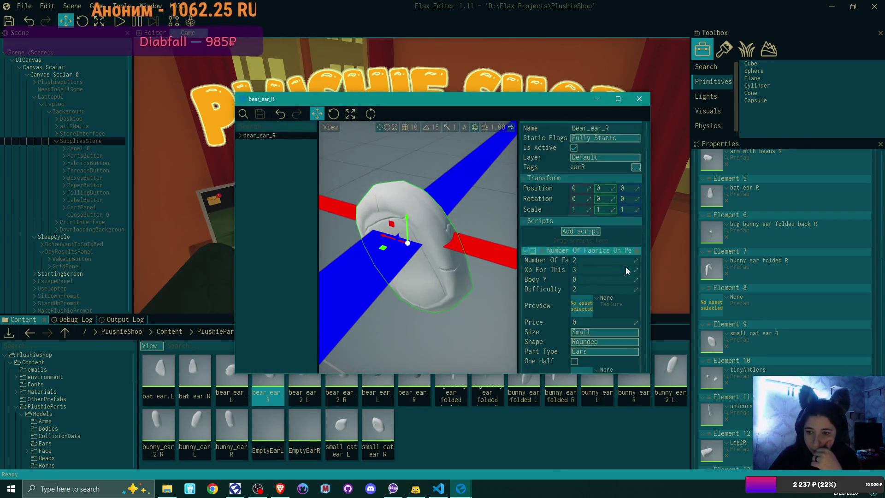
# - Set bear_ear_L as bear_ear_R's Other Half and save the prefab
pyautogui.scroll(-3, 627, 269)
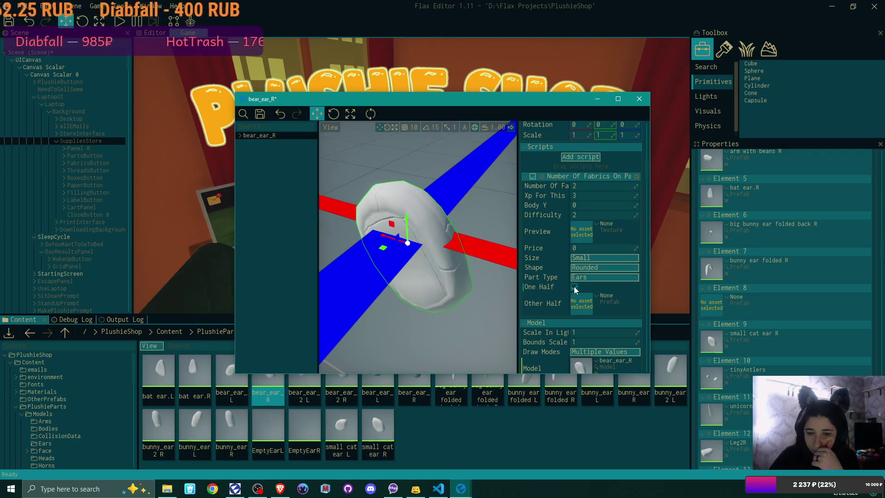
pyautogui.moveTo(235, 382)
pyautogui.mouseDown()
pyautogui.moveTo(258, 369)
pyautogui.moveTo(583, 308)
pyautogui.mouseUp()
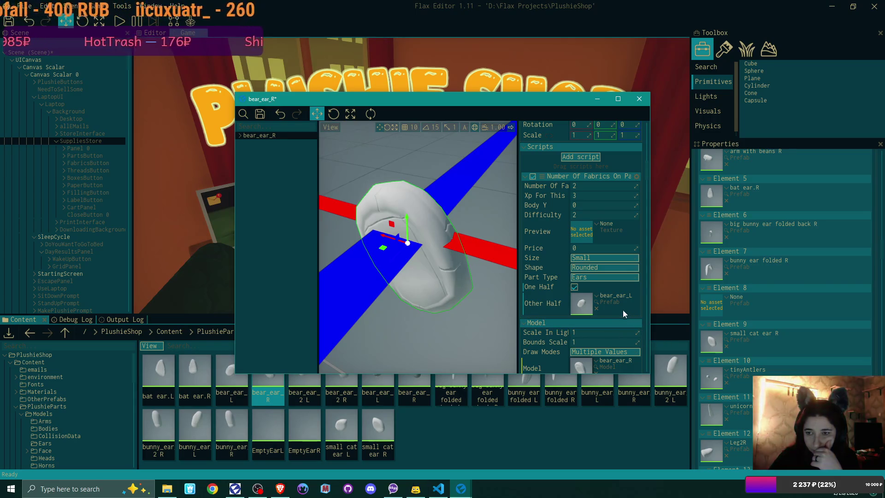
pyautogui.click(260, 113)
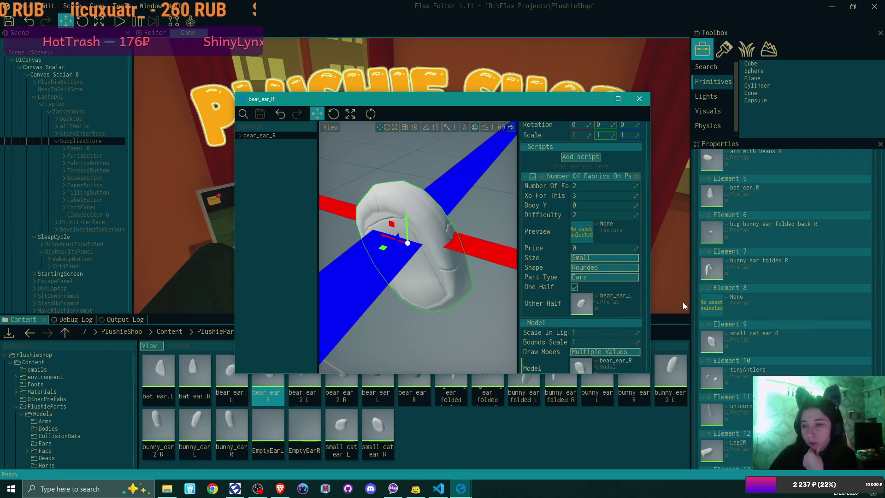
# - Compare against the bunny ear folded R prefab, close it, and go up to the Content folder
pyautogui.doubleClick(712, 267)
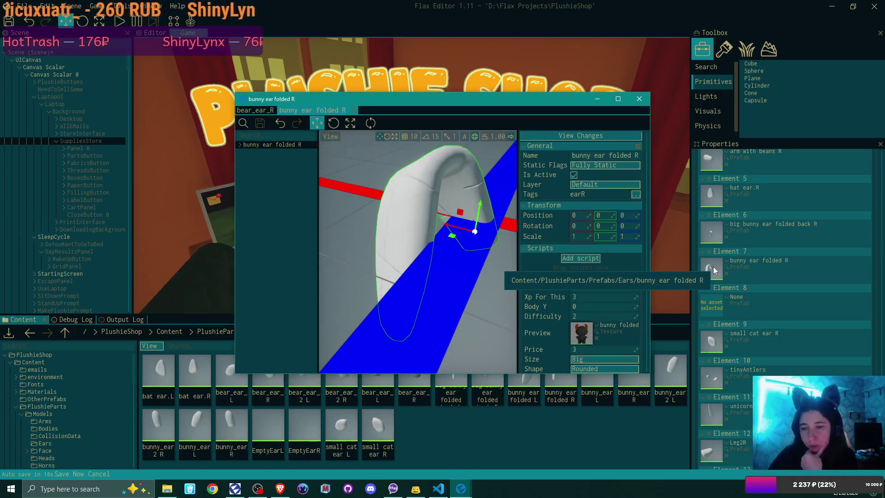
pyautogui.scroll(-2, 613, 261)
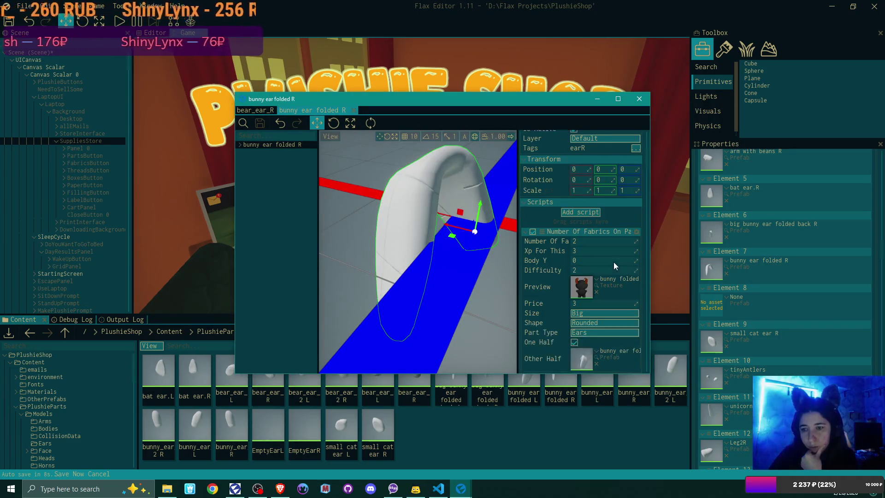
pyautogui.scroll(-1, 612, 262)
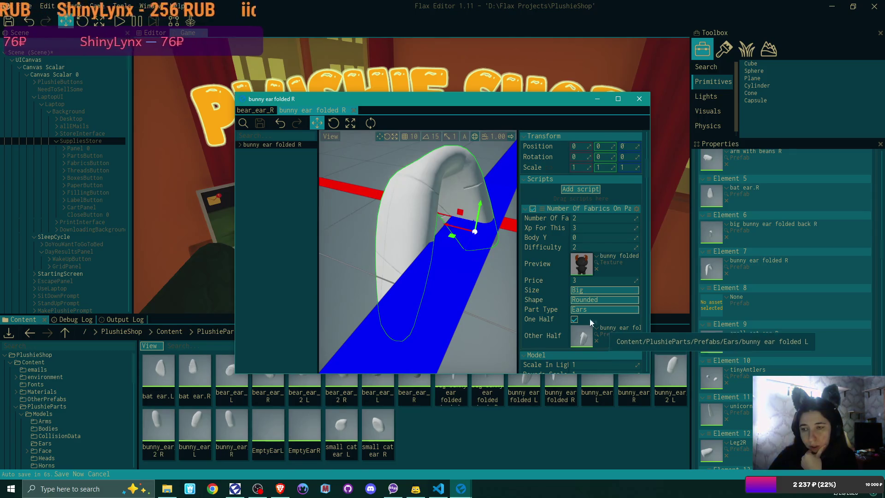
pyautogui.click(353, 111)
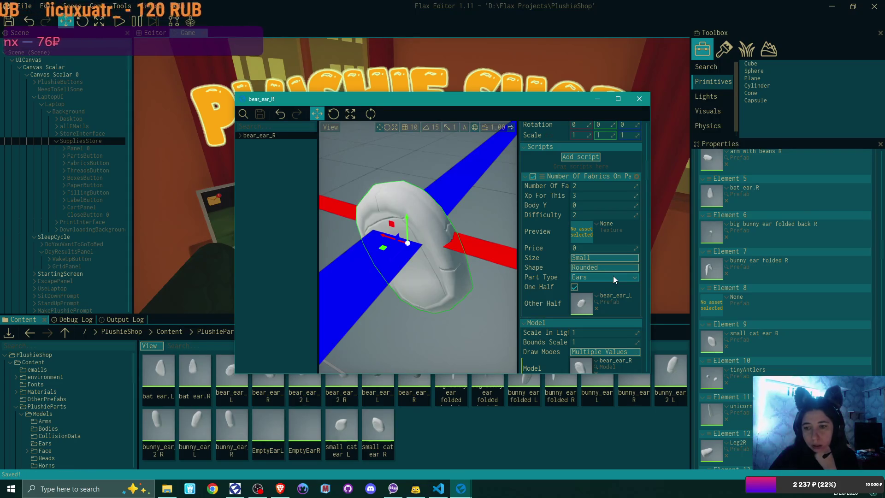
pyautogui.moveTo(515, 100); pyautogui.dragTo(587, 44)
pyautogui.click(169, 332)
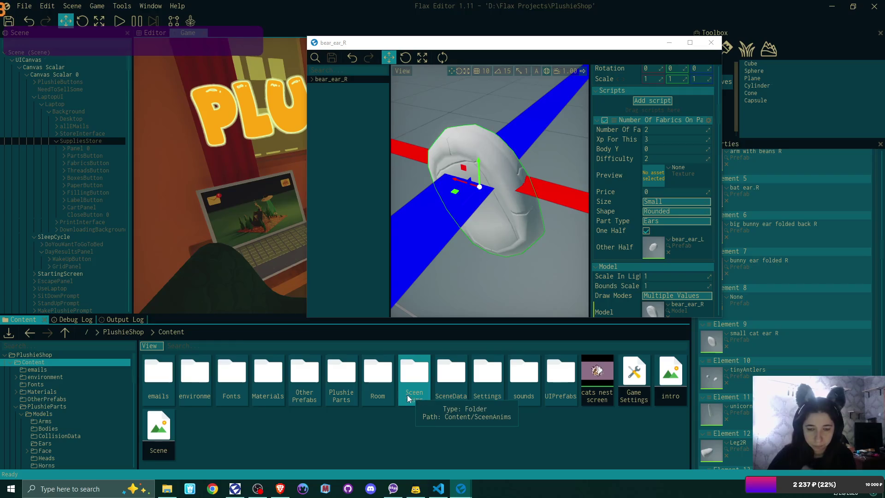
# - Browse into Materials > textures, then return to the Content folder
pyautogui.doubleClick(264, 377)
pyautogui.click(311, 382)
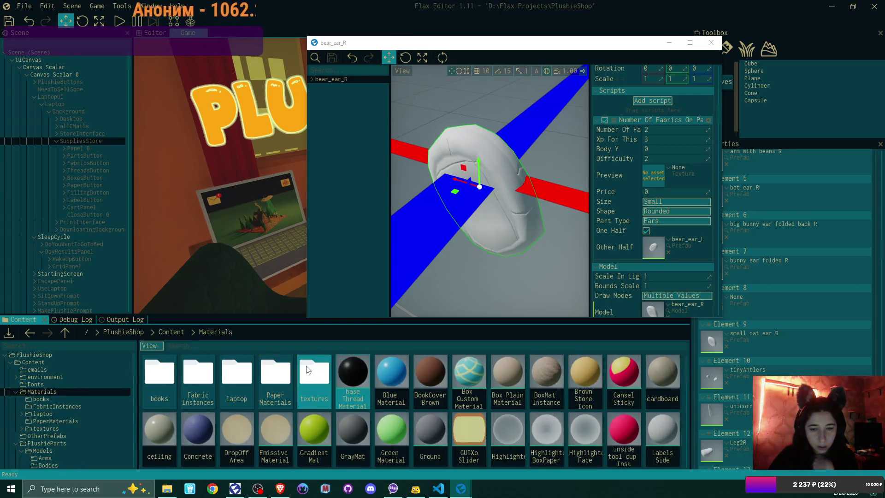
pyautogui.doubleClick(311, 382)
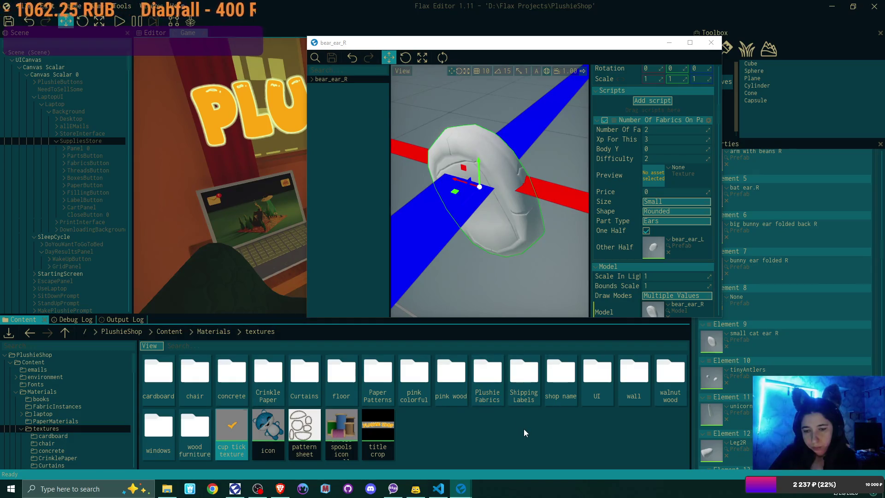
pyautogui.click(216, 333)
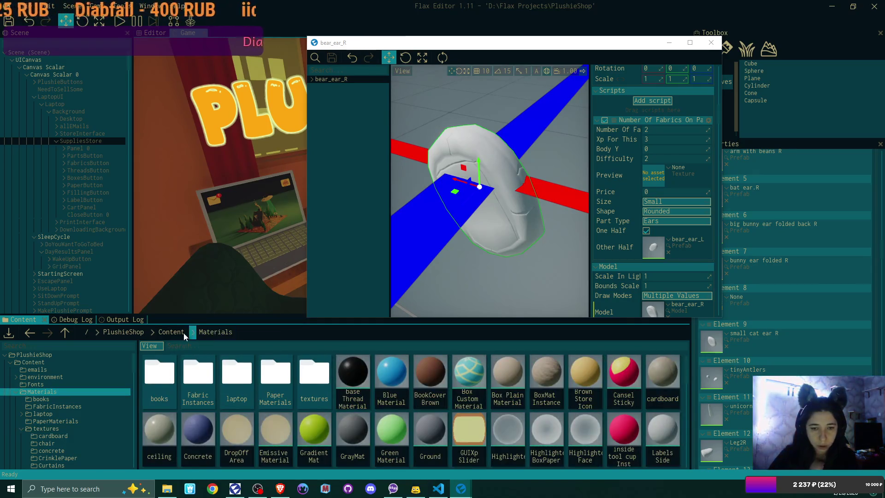
pyautogui.click(183, 333)
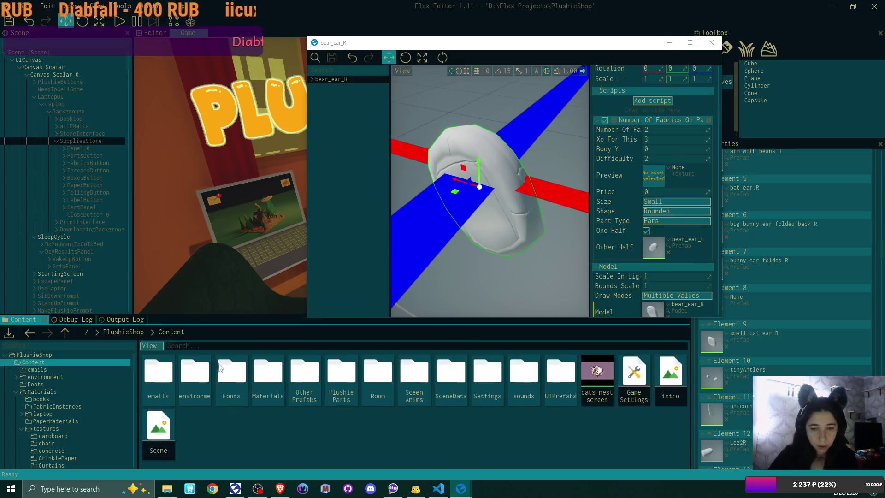
# - Open PlushieParts > PartsPreview and bring the File Explorer ears folder forward
pyautogui.doubleClick(348, 385)
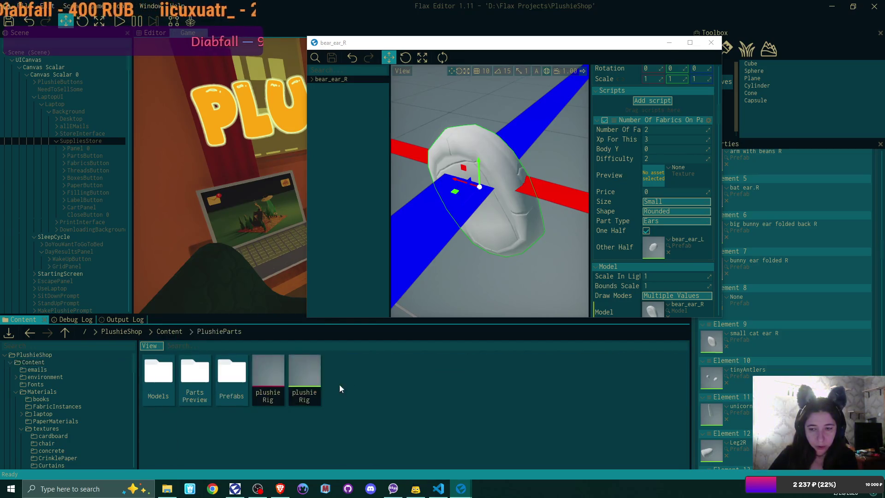
pyautogui.doubleClick(192, 379)
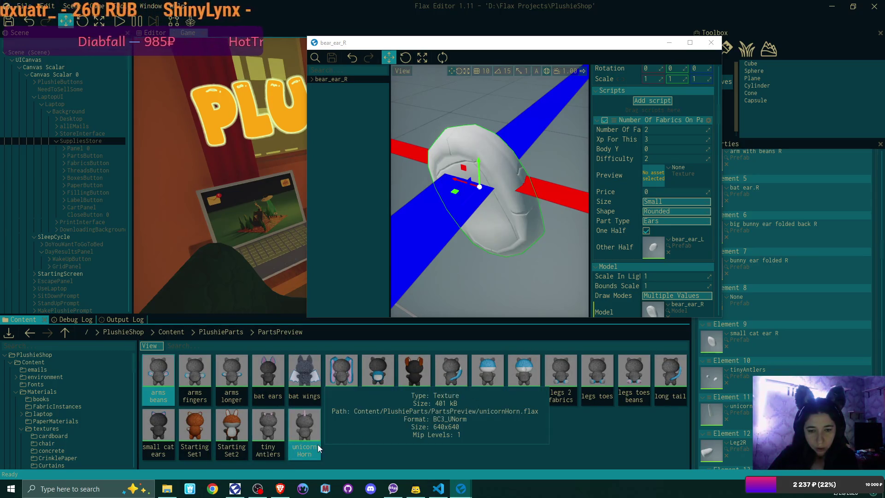
pyautogui.click(167, 490)
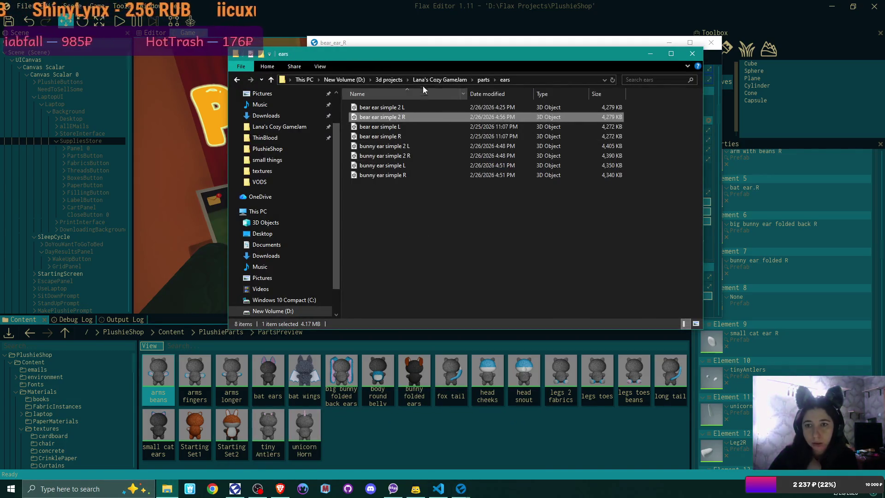
# - Drag bear ears dif 2.png and bunny ears dif 2.png from Parts preview/ears into Flax's Content panel
pyautogui.click(484, 80)
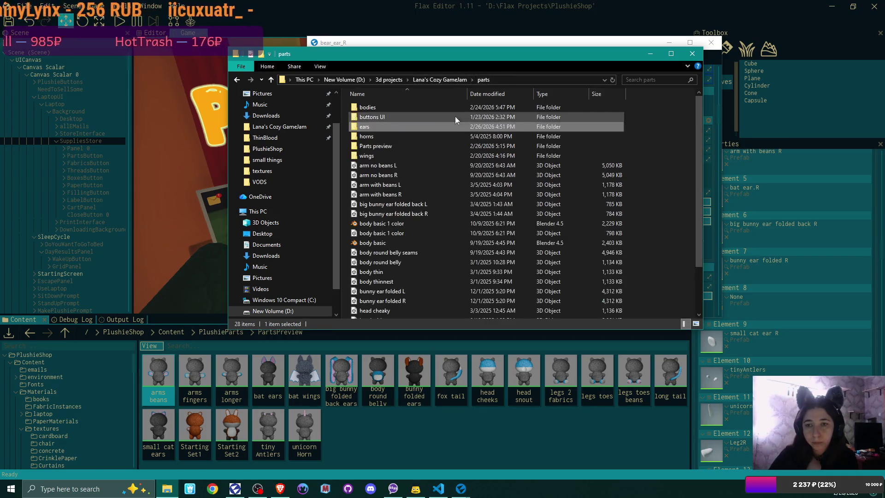
pyautogui.doubleClick(382, 143)
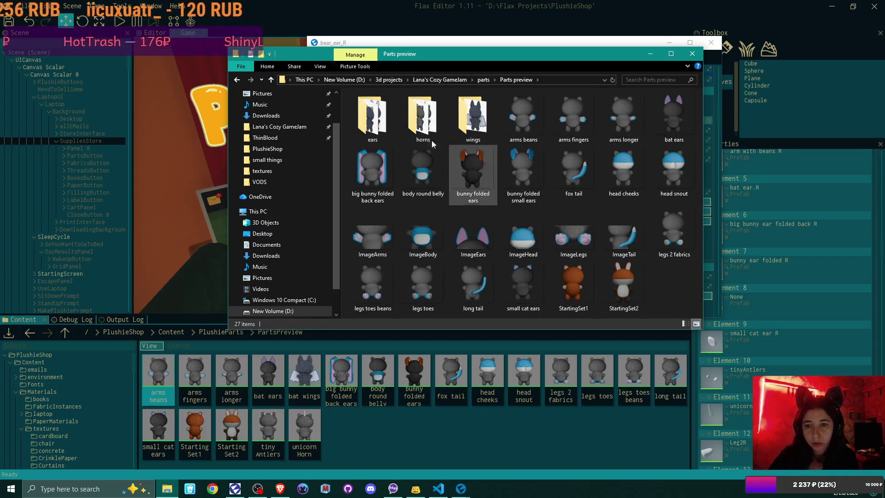
pyautogui.doubleClick(372, 117)
pyautogui.moveTo(471, 120)
pyautogui.mouseDown()
pyautogui.moveTo(366, 112)
pyautogui.moveTo(426, 443)
pyautogui.mouseUp()
pyautogui.click(425, 349)
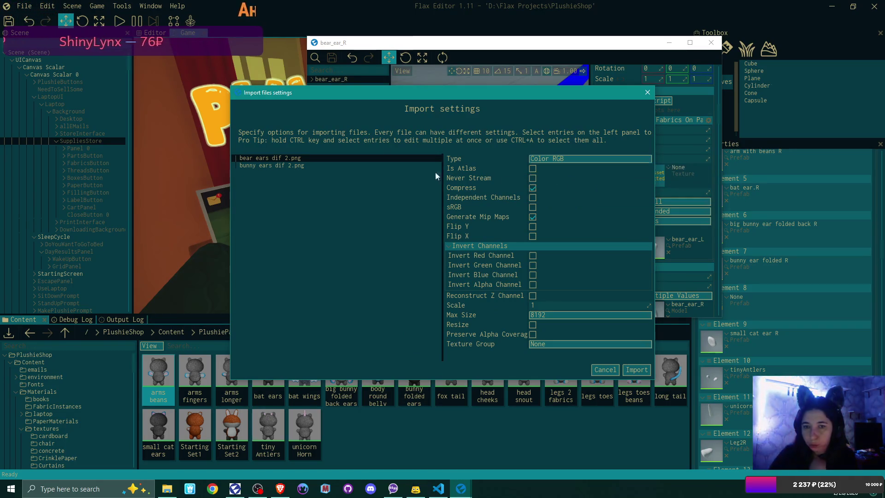
# - Import both ear images as Color RGBA textures, then drop bear ears dif 2 onto bear_ear_R's Preview
pyautogui.hotkey('ctrl', 'a')
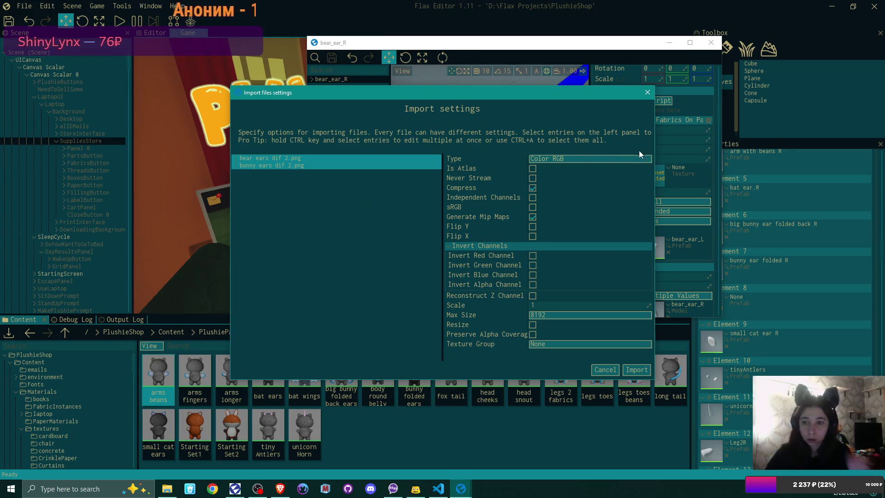
pyautogui.click(623, 158)
pyautogui.click(610, 179)
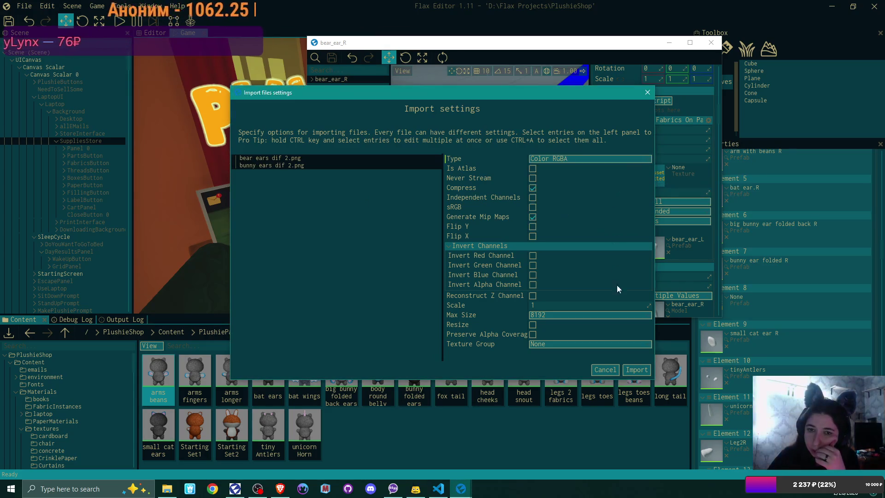
pyautogui.click(637, 369)
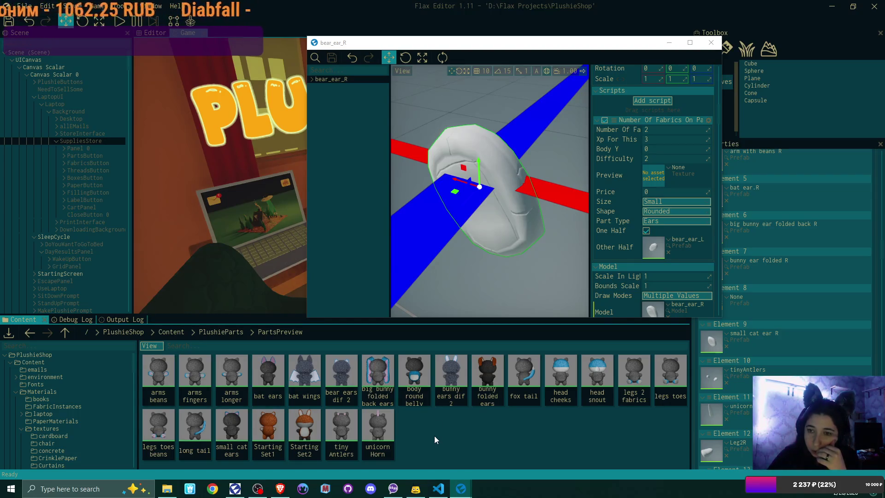
pyautogui.moveTo(341, 376)
pyautogui.mouseDown()
pyautogui.moveTo(636, 257)
pyautogui.moveTo(657, 178)
pyautogui.mouseUp()
pyautogui.write('4')
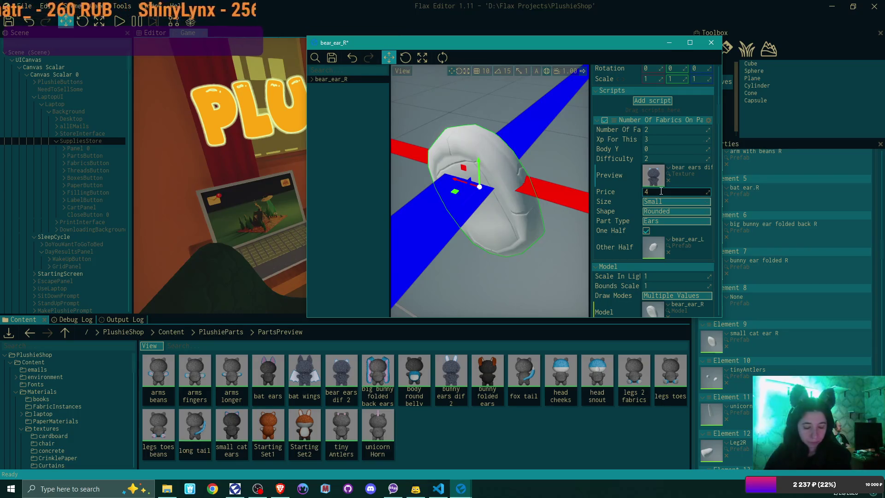
# - Set bear_ear_R's Price to 3 and save the prefab
pyautogui.press('Return')
pyautogui.hotkey('ctrl', 'z')
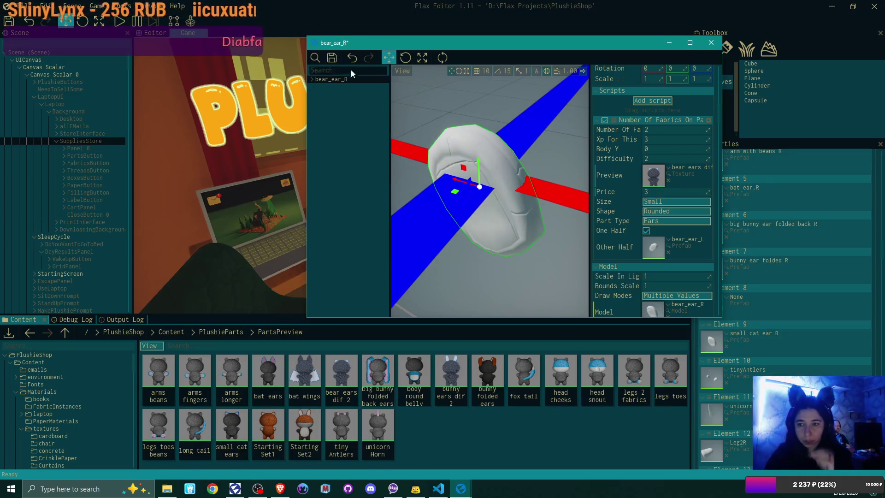
pyautogui.click(335, 58)
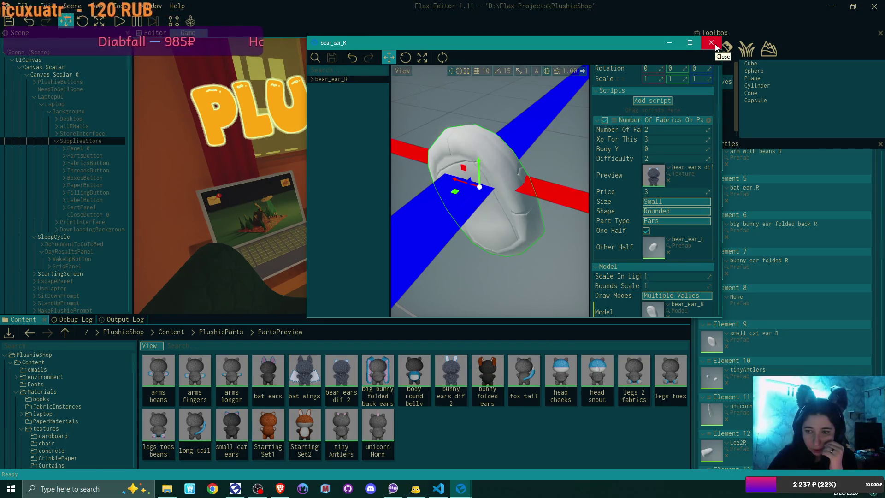
pyautogui.click(214, 336)
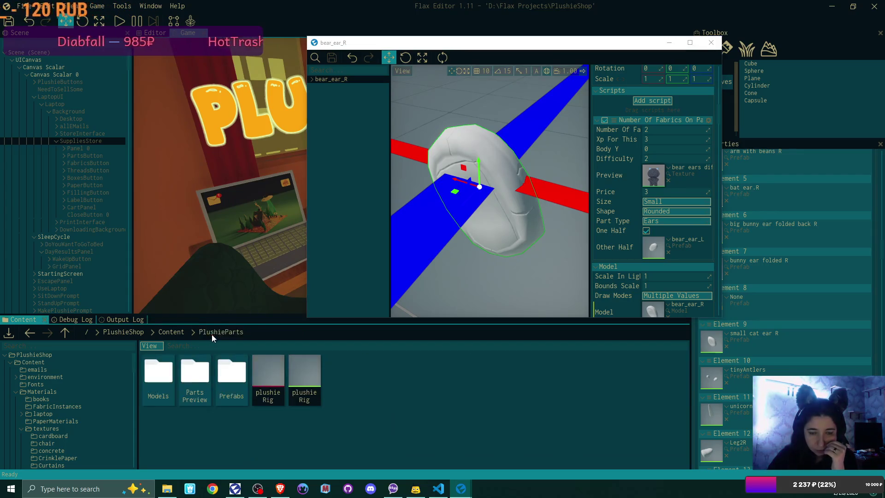
# - Move the empty Store Patterns entry from Element 8 up to Element 5
pyautogui.doubleClick(232, 376)
pyautogui.scroll(2, 814, 275)
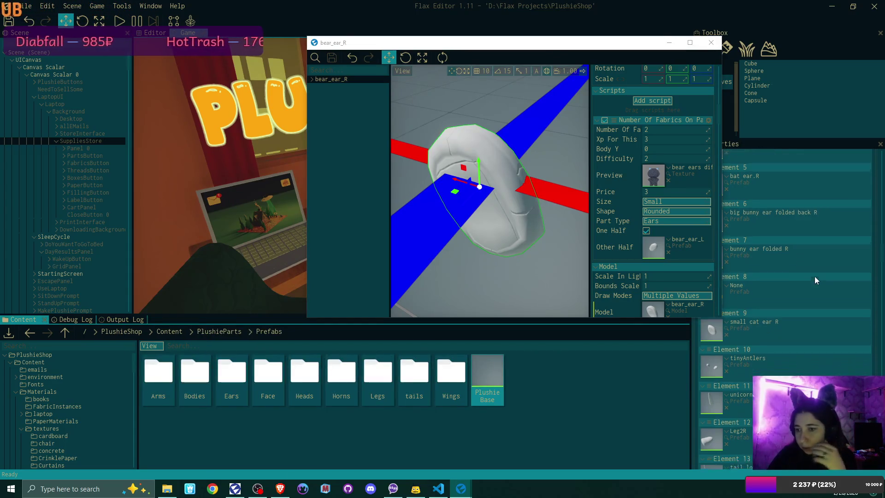
pyautogui.scroll(3, 815, 277)
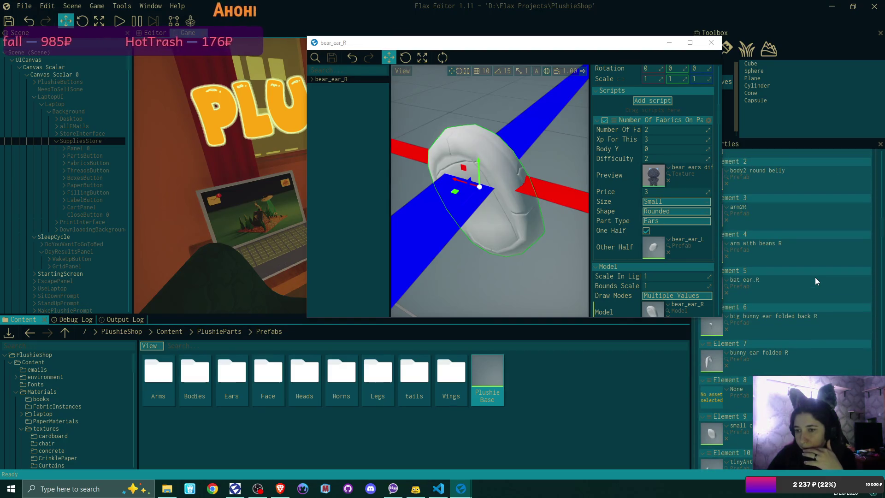
pyautogui.scroll(2, 810, 295)
pyautogui.click(709, 428)
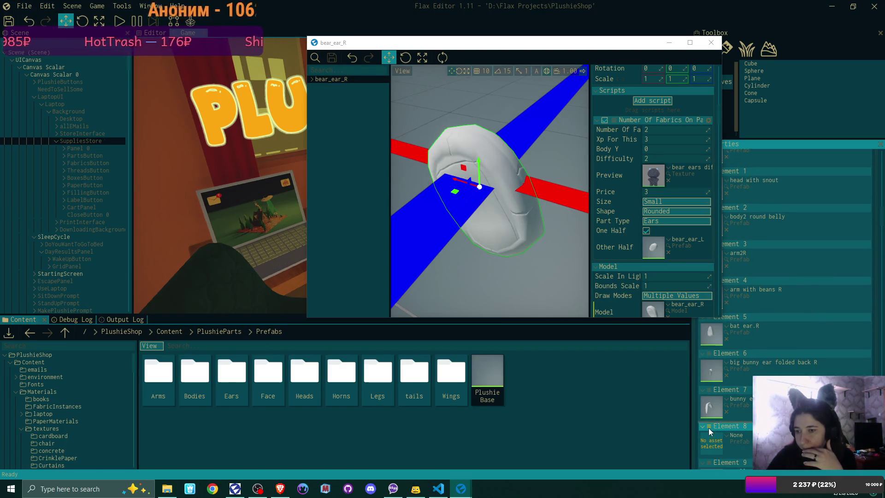
pyautogui.moveTo(726, 320); pyautogui.dragTo(729, 318)
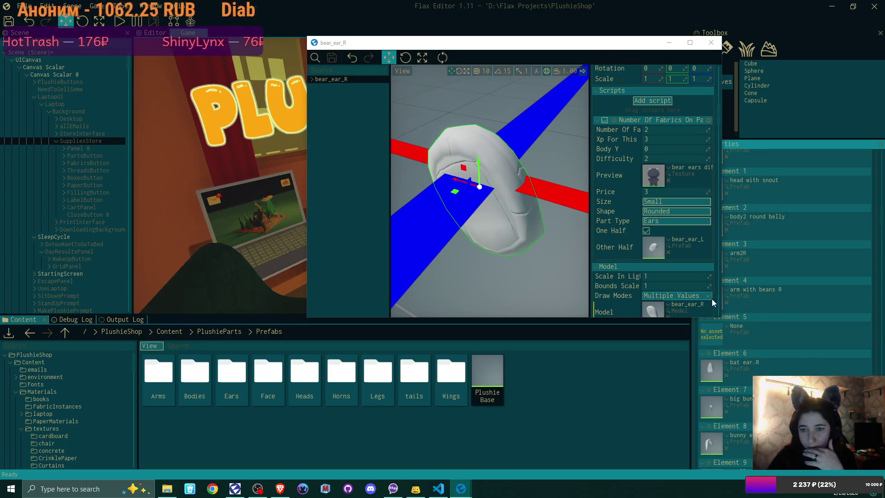
pyautogui.click(704, 43)
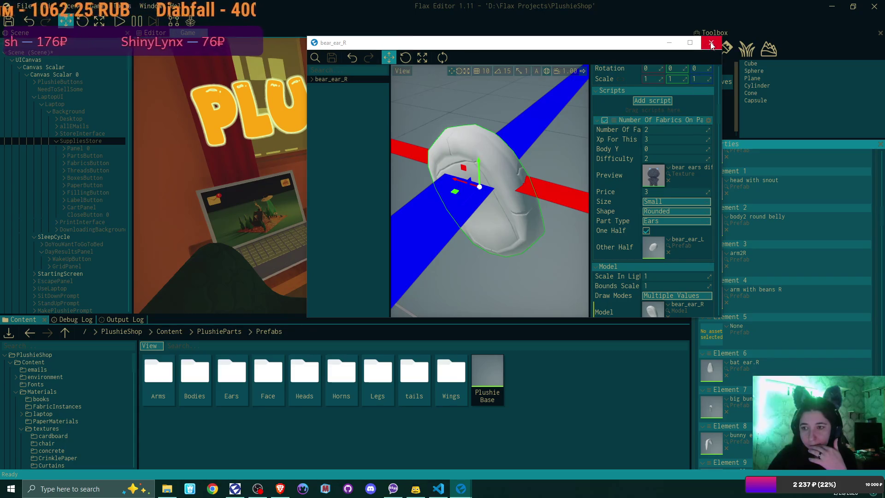
# - Place the bear_ear_R prefab from Prefabs/Ears into Store Patterns Element 5
pyautogui.scroll(3, 778, 331)
pyautogui.scroll(-3, 778, 331)
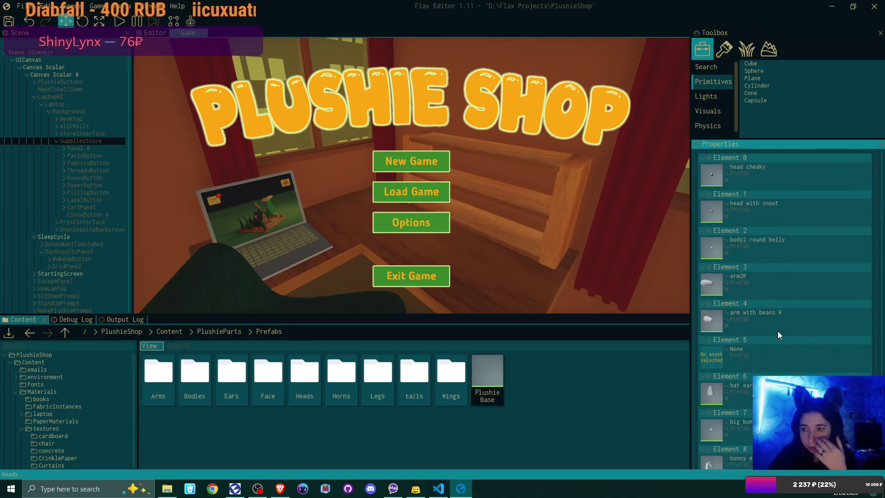
pyautogui.doubleClick(231, 371)
pyautogui.moveTo(272, 366)
pyautogui.mouseDown()
pyautogui.moveTo(507, 364)
pyautogui.moveTo(712, 330)
pyautogui.mouseUp()
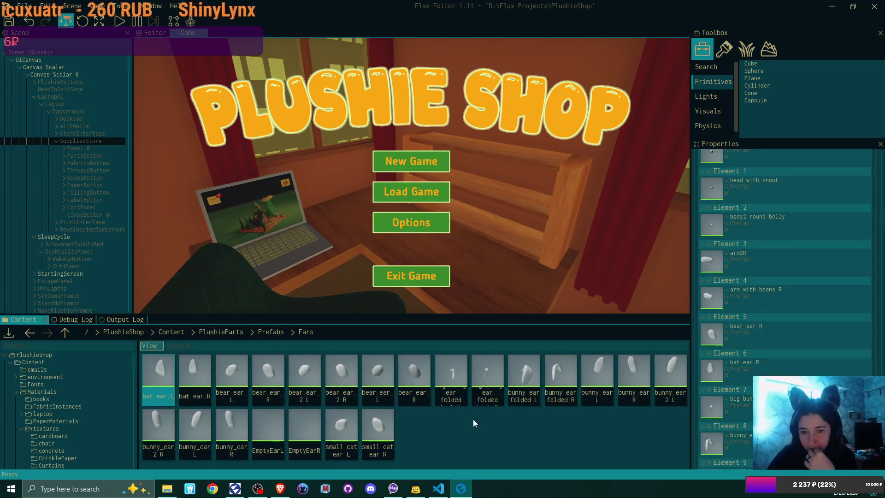
# - Add a new Store Patterns entry, reorder it, and place bunny_ear_R in Element 6
pyautogui.scroll(-6, 829, 360)
pyautogui.scroll(-10, 830, 360)
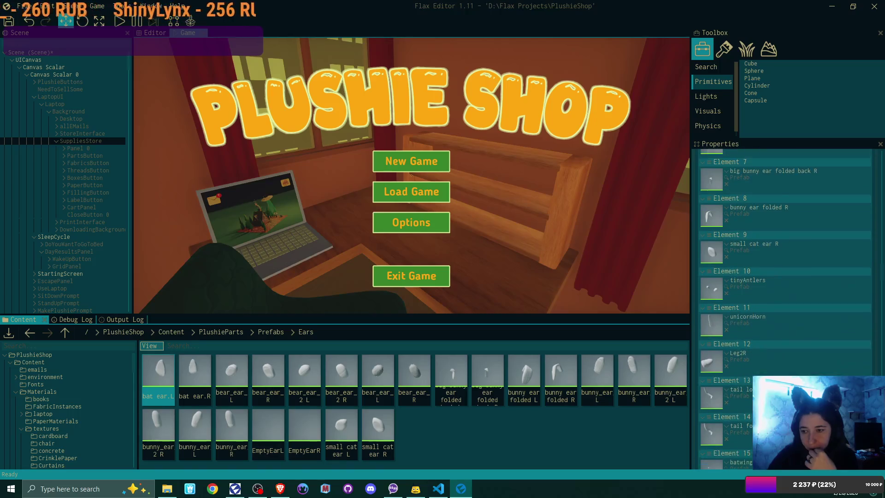
pyautogui.click(859, 349)
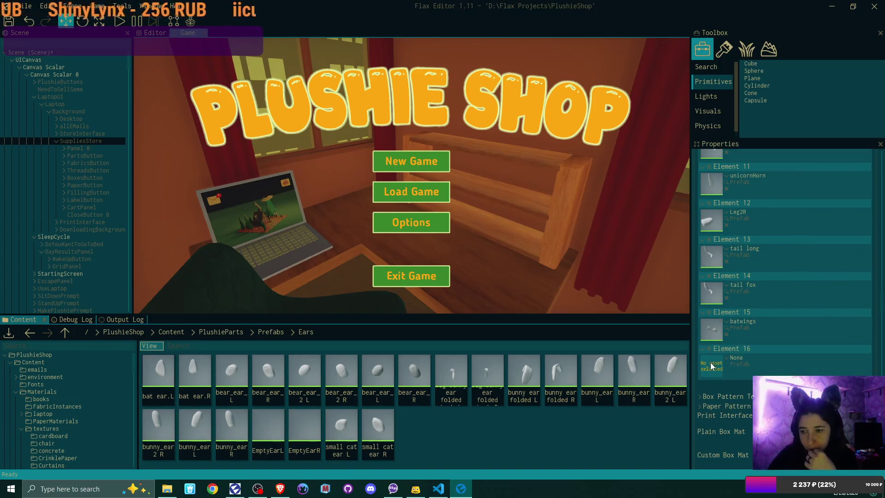
pyautogui.moveTo(719, 165); pyautogui.dragTo(720, 166)
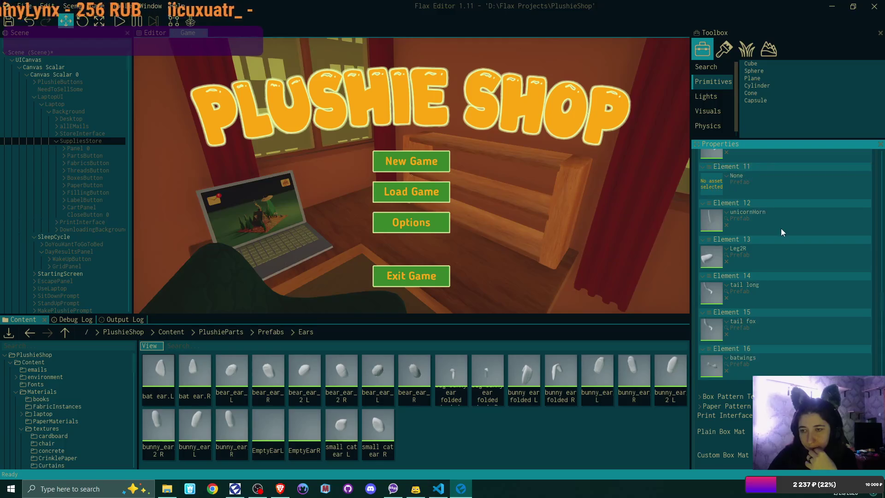
pyautogui.scroll(6, 781, 228)
pyautogui.moveTo(709, 301); pyautogui.dragTo(713, 200)
pyautogui.scroll(2, 792, 253)
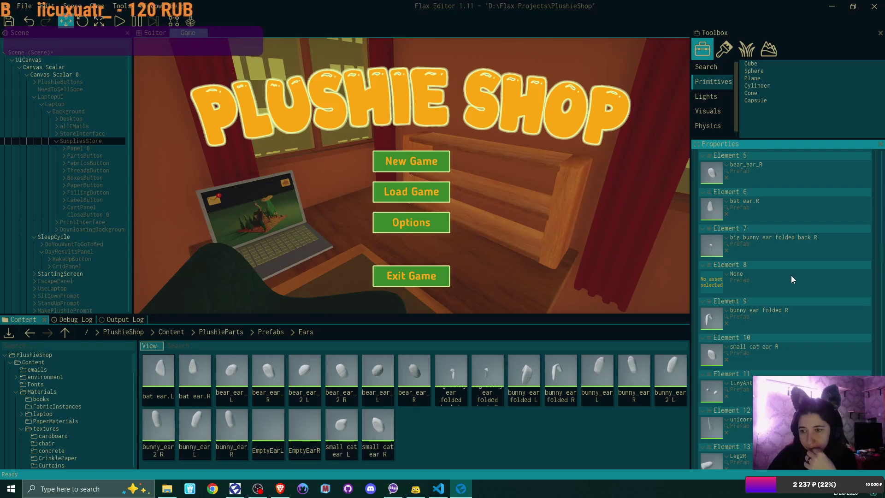
pyautogui.scroll(1, 791, 276)
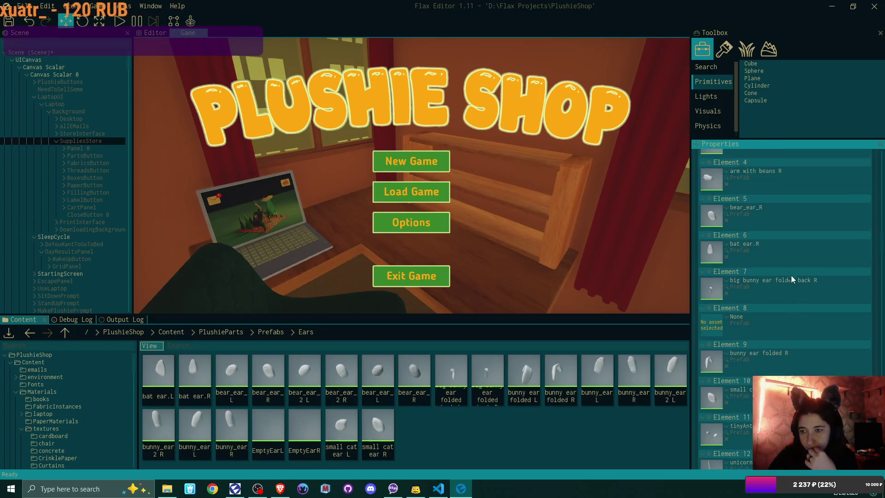
pyautogui.moveTo(710, 312); pyautogui.dragTo(714, 251)
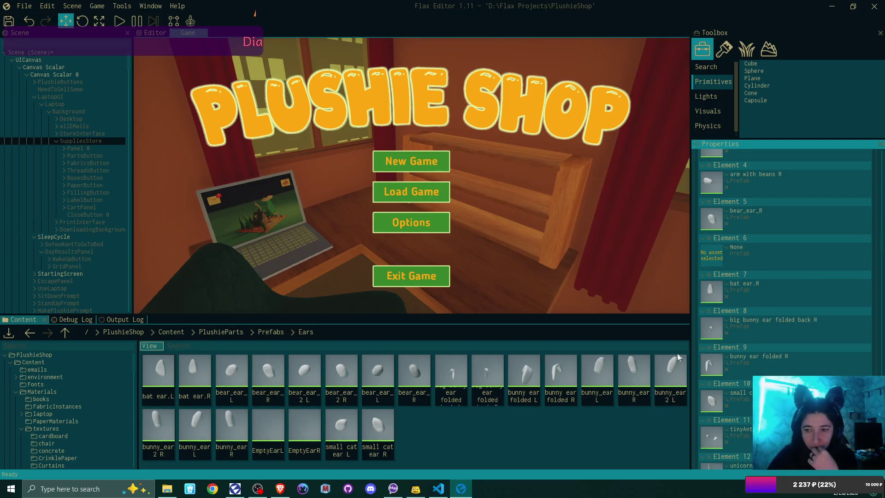
pyautogui.moveTo(636, 368)
pyautogui.mouseDown()
pyautogui.moveTo(715, 269)
pyautogui.moveTo(712, 258)
pyautogui.mouseUp()
pyautogui.doubleClick(637, 372)
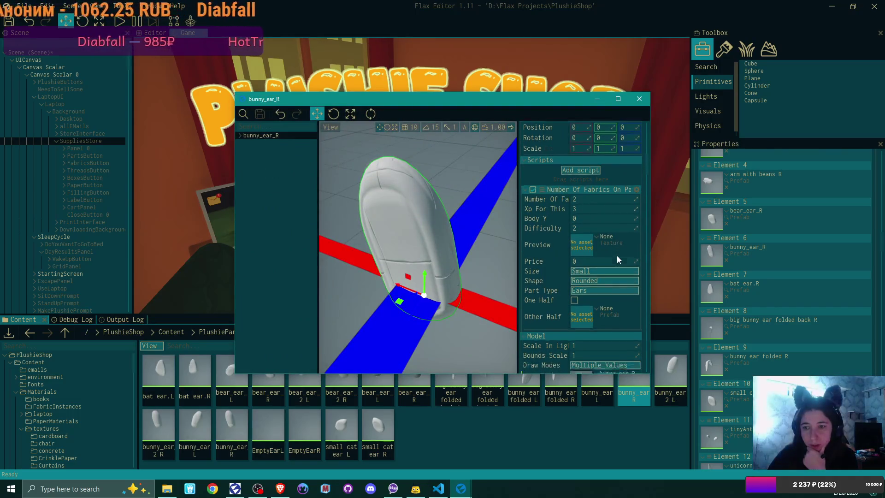
# - Tick One Half on bunny_ear_R and set bunny_ear_L as its Other Half
pyautogui.scroll(-2, 616, 255)
pyautogui.click(575, 264)
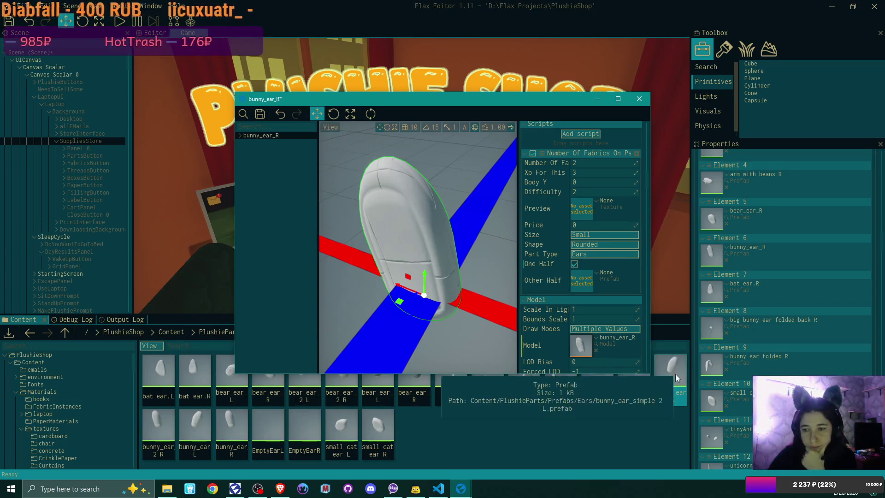
pyautogui.moveTo(513, 105); pyautogui.dragTo(449, 75)
pyautogui.moveTo(594, 367); pyautogui.dragTo(515, 253)
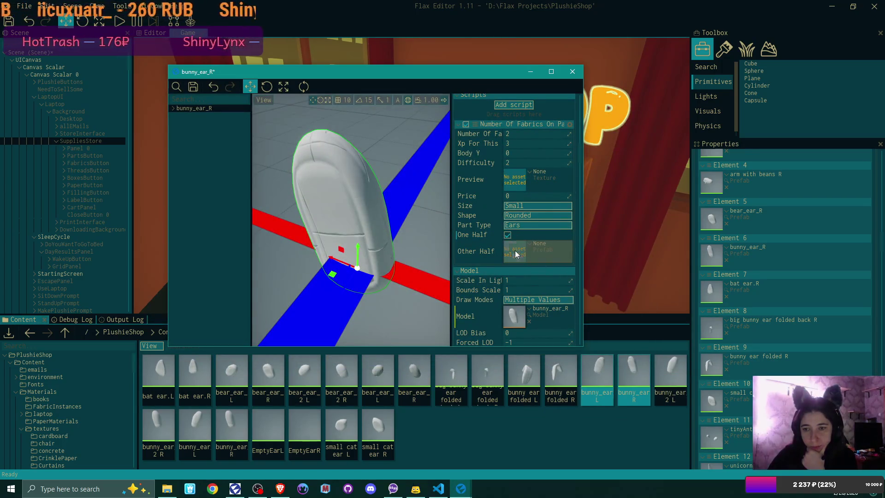
pyautogui.moveTo(372, 71); pyautogui.dragTo(415, 56)
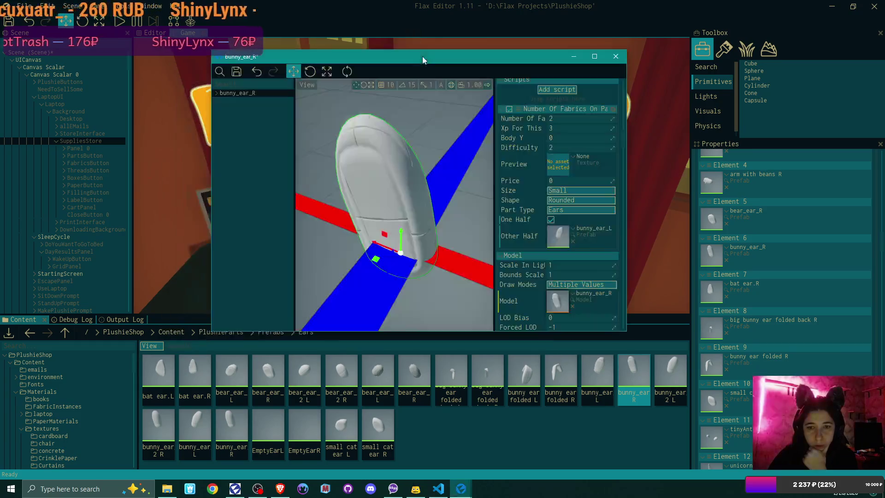
# - Assign bunny ears dif 2 from Parts Preview as the preview, then save and close the prefab
pyautogui.click(270, 335)
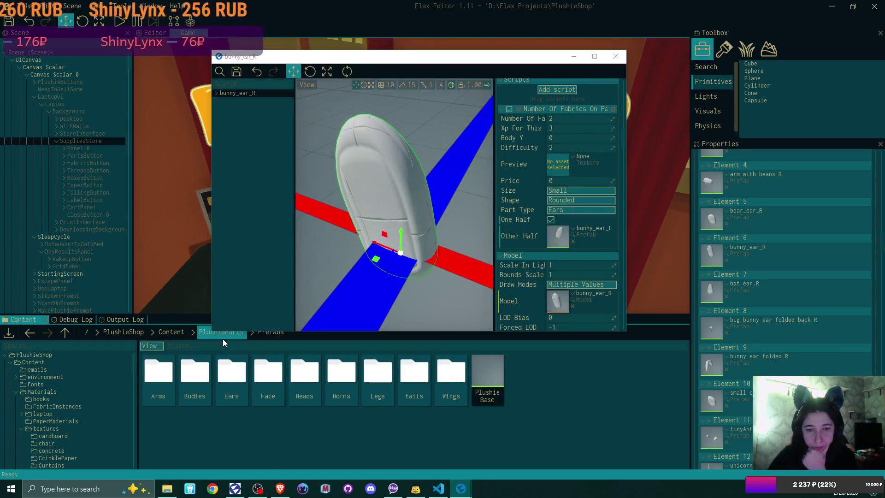
pyautogui.click(221, 334)
pyautogui.doubleClick(203, 378)
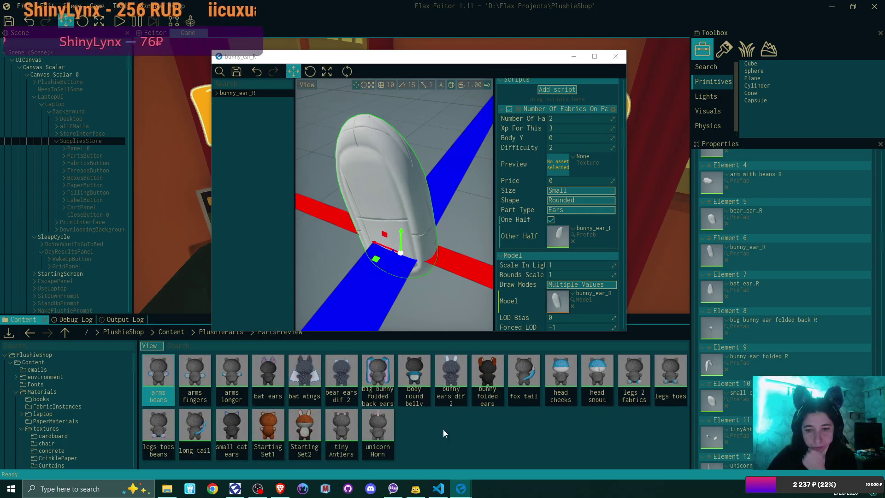
pyautogui.click(447, 366)
pyautogui.moveTo(446, 365); pyautogui.dragTo(563, 169)
pyautogui.click(238, 72)
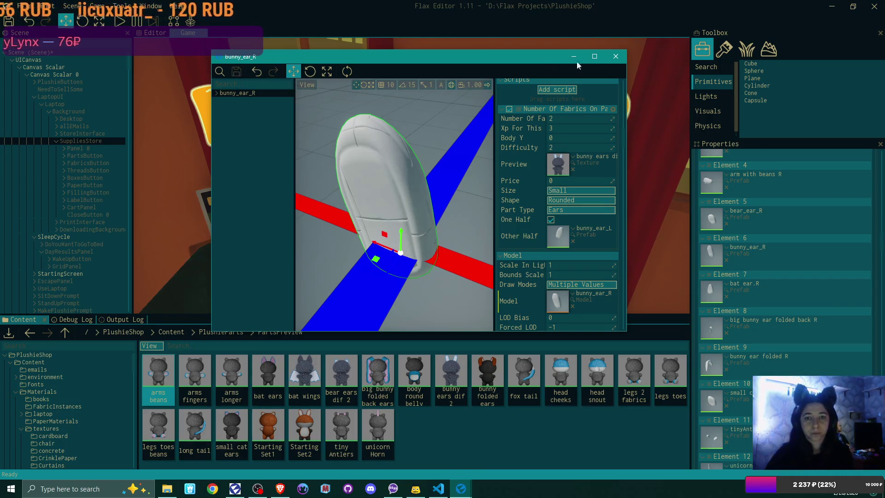
pyautogui.click(616, 57)
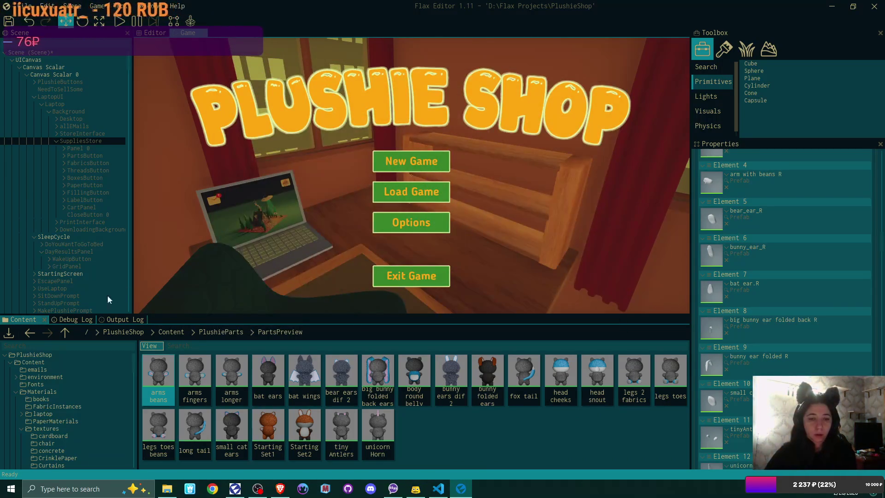
# - Show the Debug Log, play the game, and start a new game in slot Game 1, overwriting the save
pyautogui.click(65, 319)
pyautogui.click(123, 21)
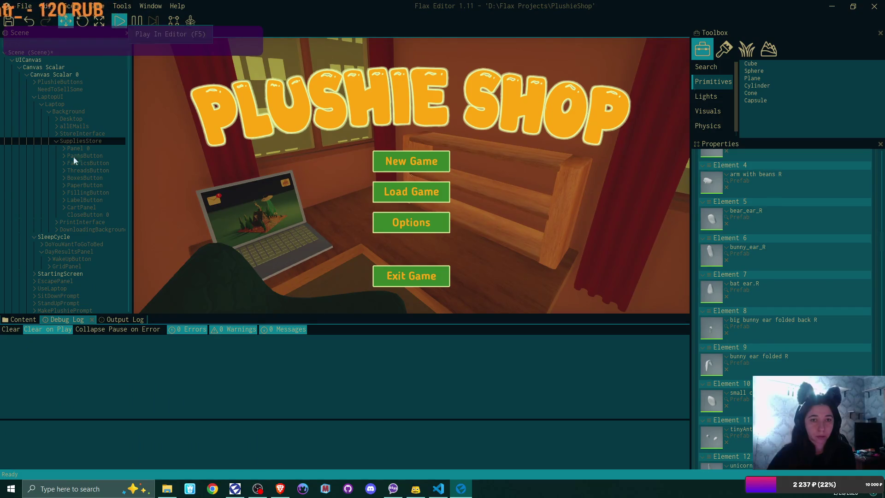
pyautogui.click(435, 164)
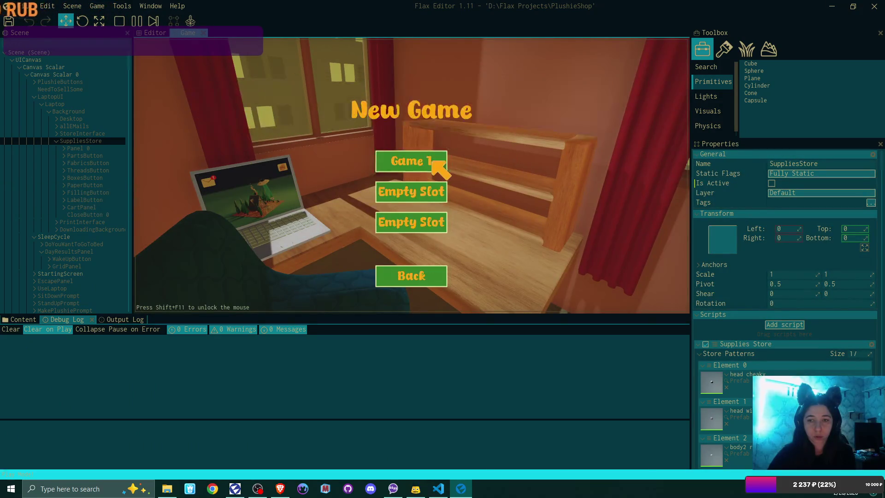
pyautogui.click(438, 166)
pyautogui.click(387, 223)
# - Walk to the laptop, open the first-day Bmail email and download its plushie pattern
pyautogui.press('w')
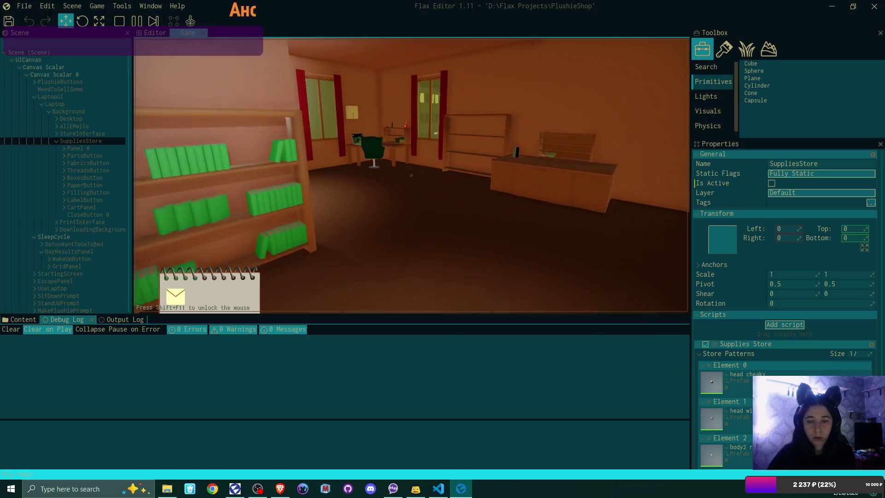
pyautogui.press('w')
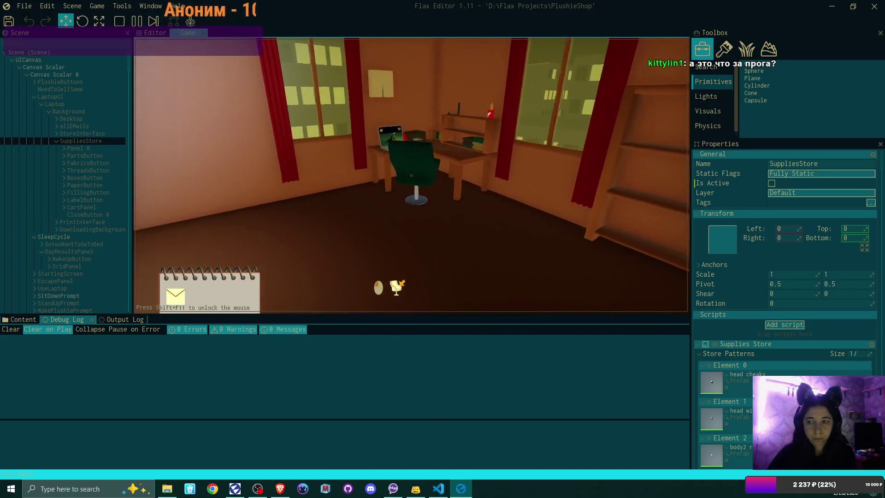
pyautogui.press('e')
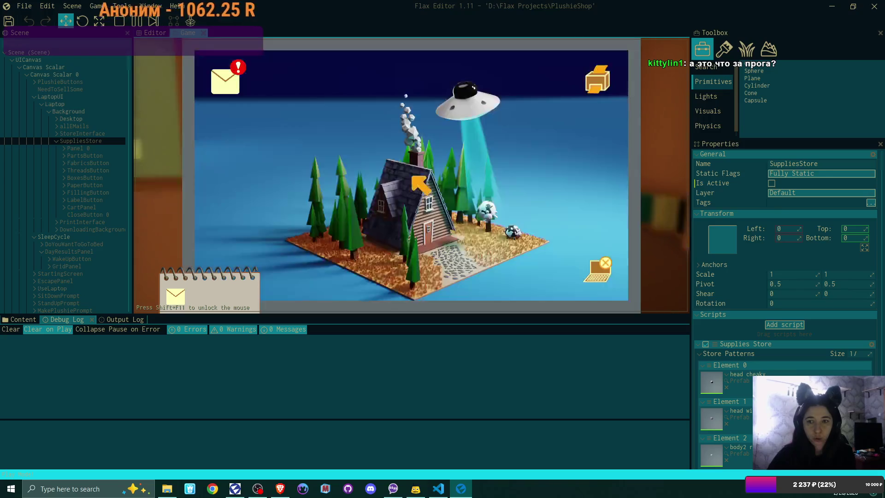
pyautogui.click(228, 82)
pyautogui.click(351, 119)
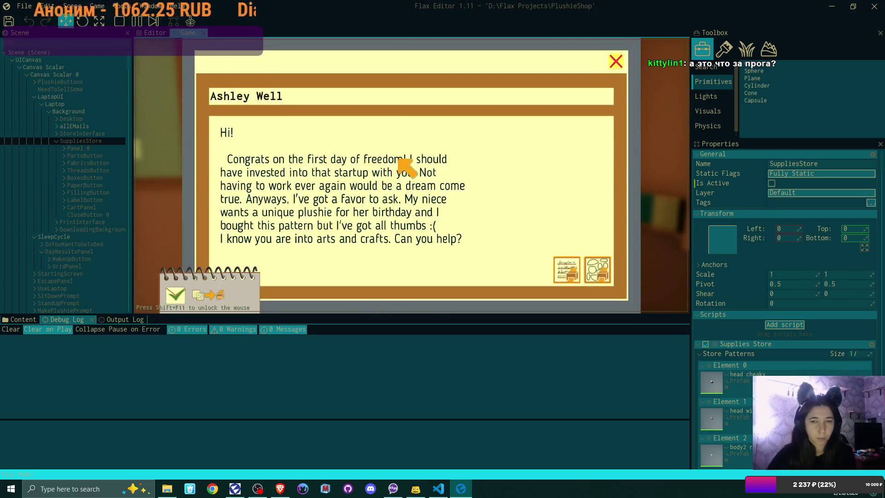
pyautogui.click(598, 271)
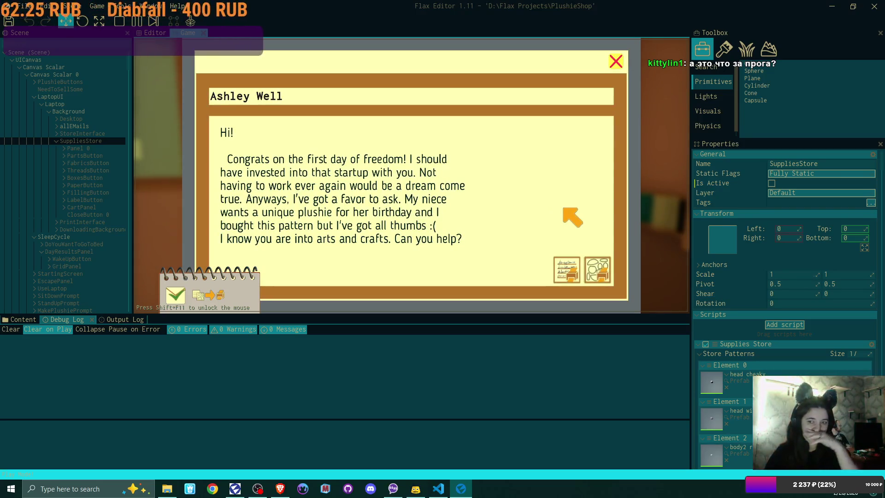
# - Close Bmail and print the bear and bunny patterns plus the address label
pyautogui.click(616, 62)
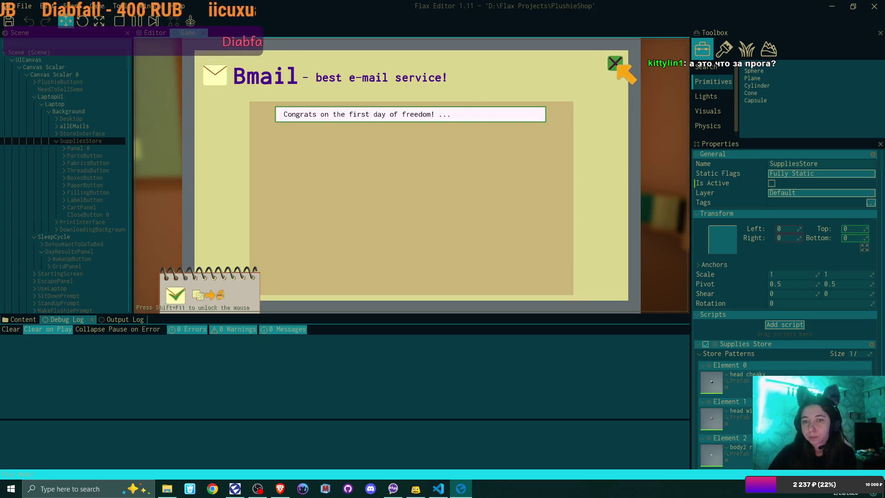
pyautogui.click(615, 65)
pyautogui.click(608, 82)
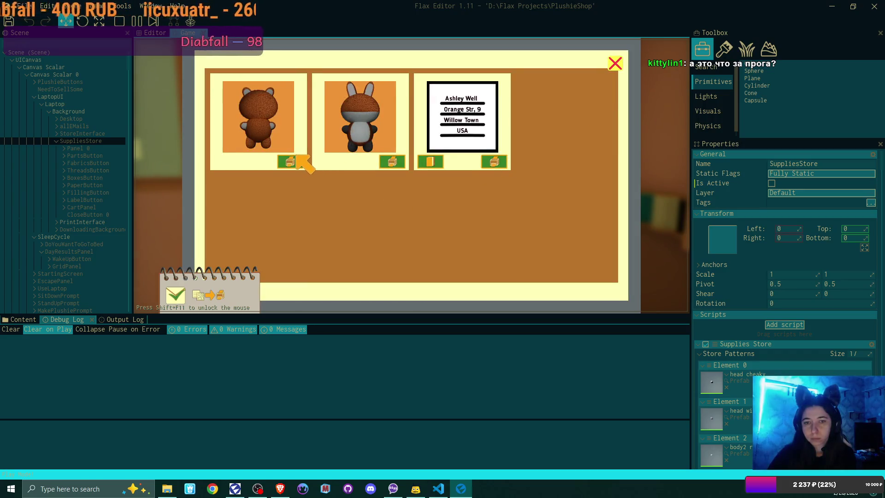
pyautogui.click(290, 161)
pyautogui.click(289, 161)
pyautogui.click(289, 161)
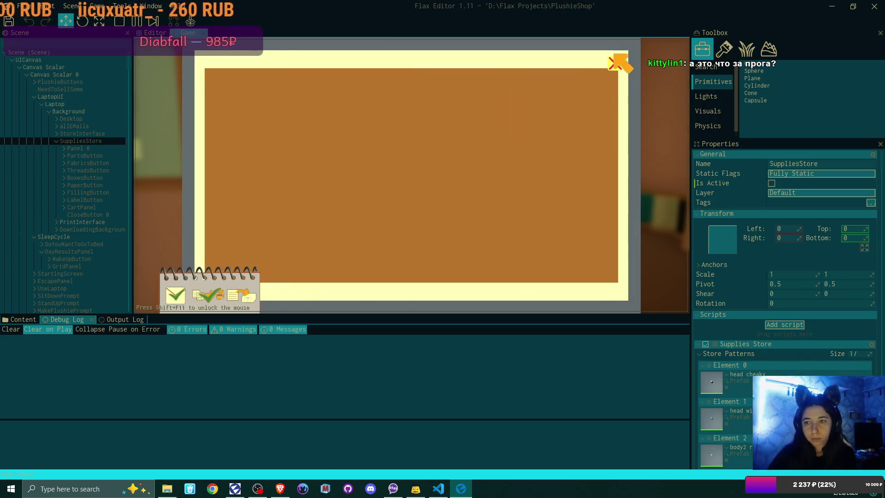
pyautogui.click(613, 62)
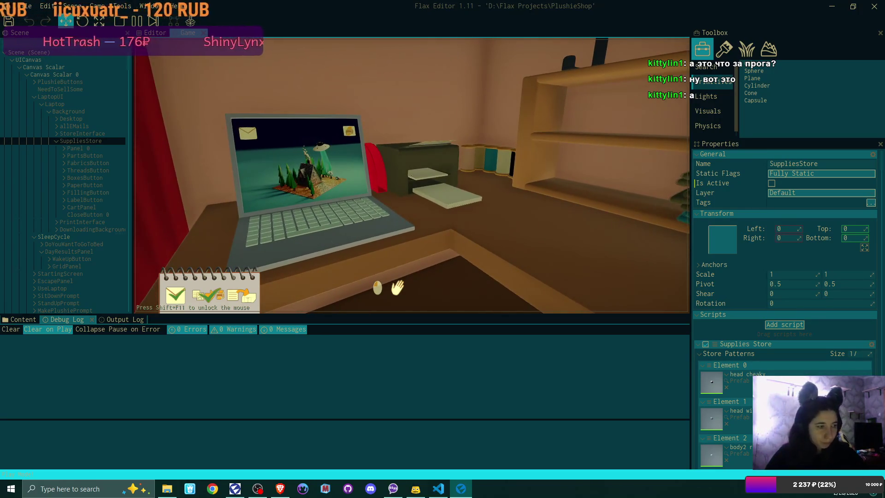
# - Set down the address card and give the plushie bunny ears and dark green fabric
pyautogui.click(411, 175)
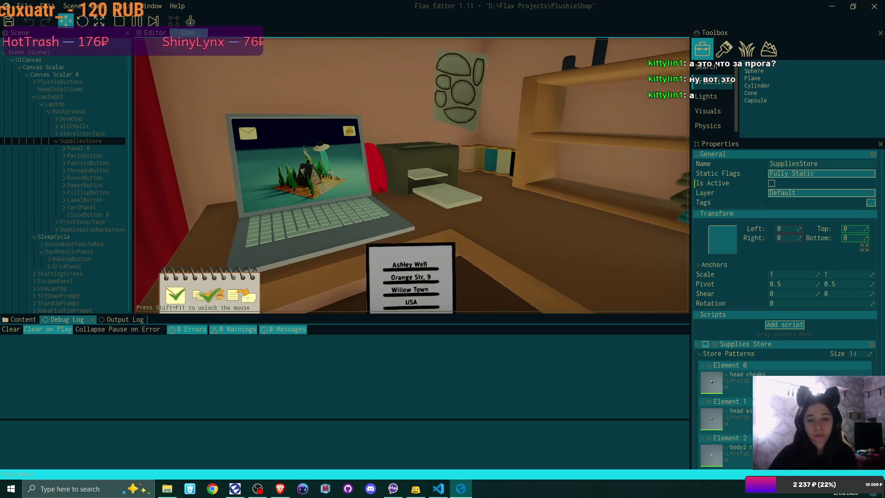
pyautogui.click(411, 175)
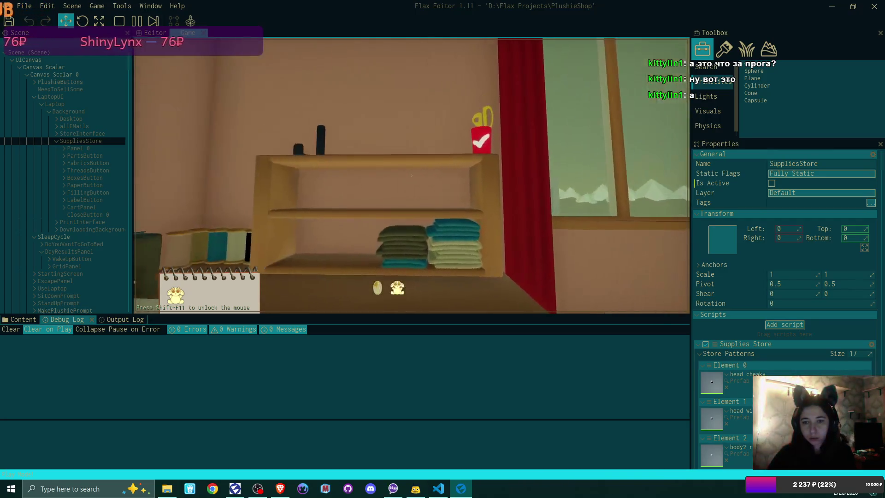
pyautogui.click(436, 107)
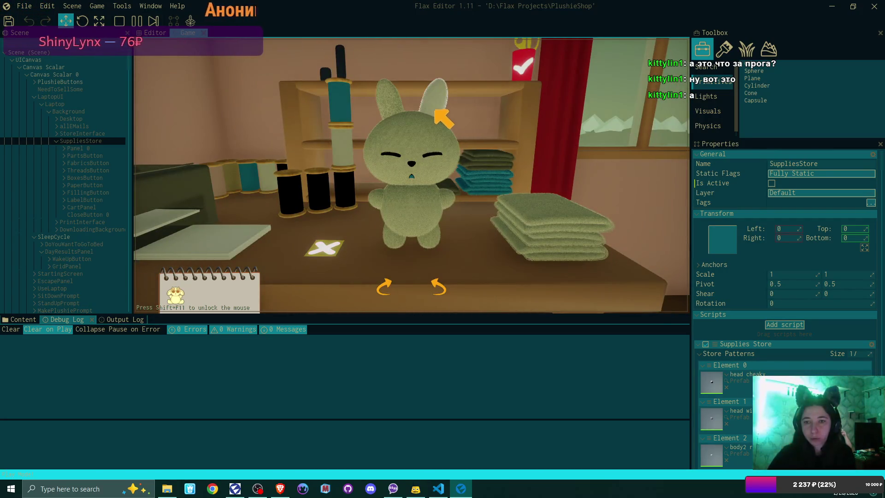
pyautogui.click(571, 235)
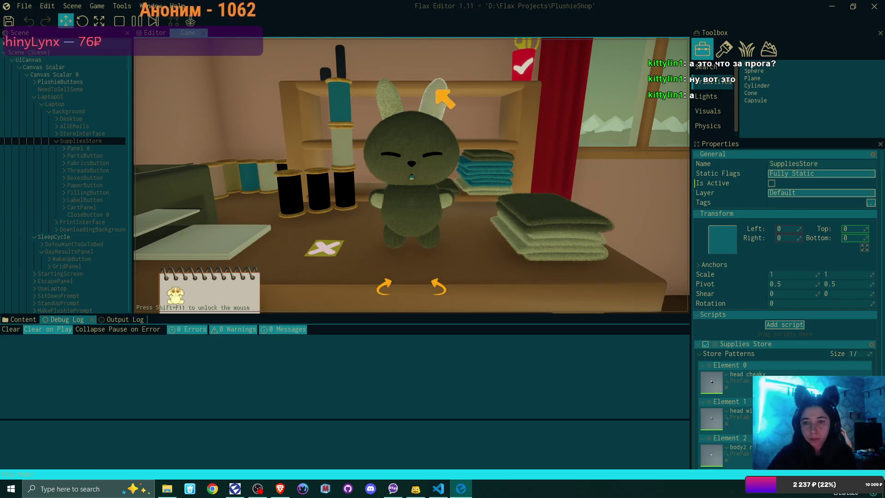
# - Swap between bunny and bear ears, viewing the plushie from front and side
pyautogui.click(436, 104)
pyautogui.click(436, 108)
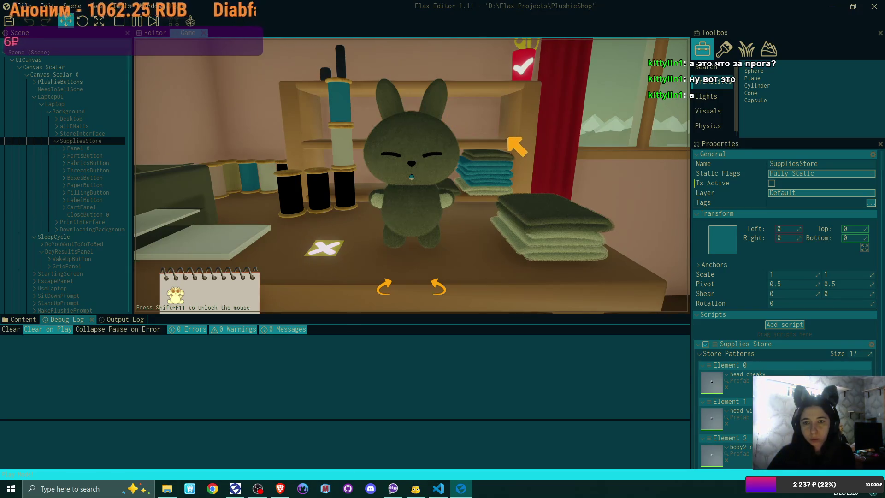
pyautogui.click(442, 103)
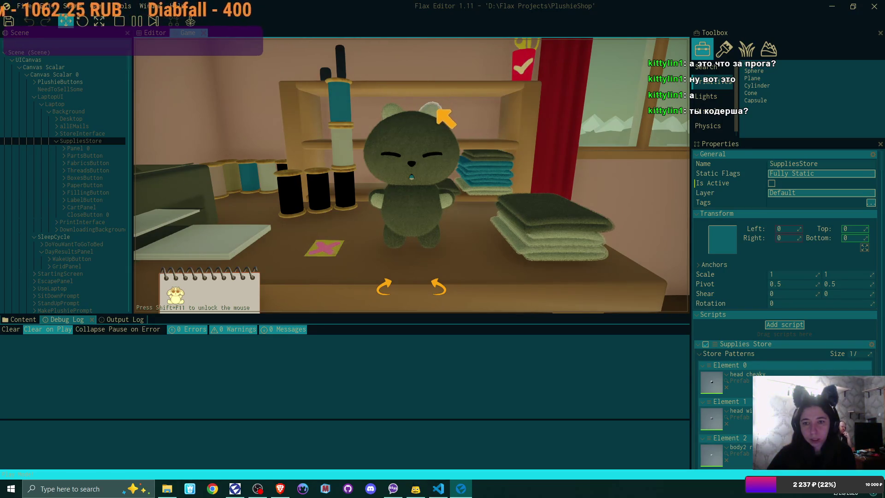
pyautogui.click(438, 110)
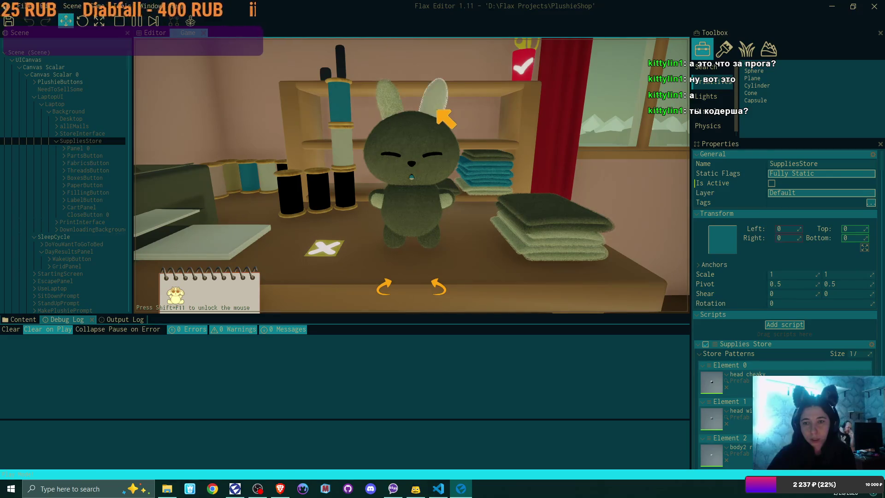
pyautogui.click(436, 283)
pyautogui.click(407, 96)
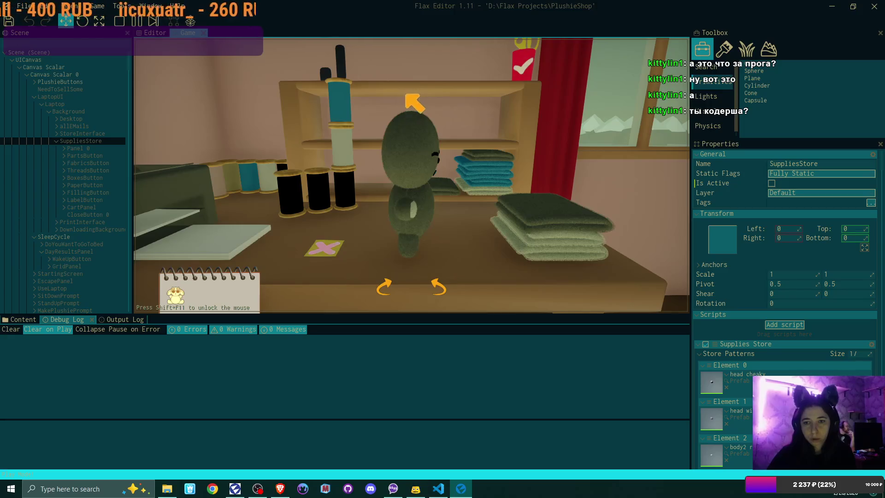
pyautogui.click(406, 109)
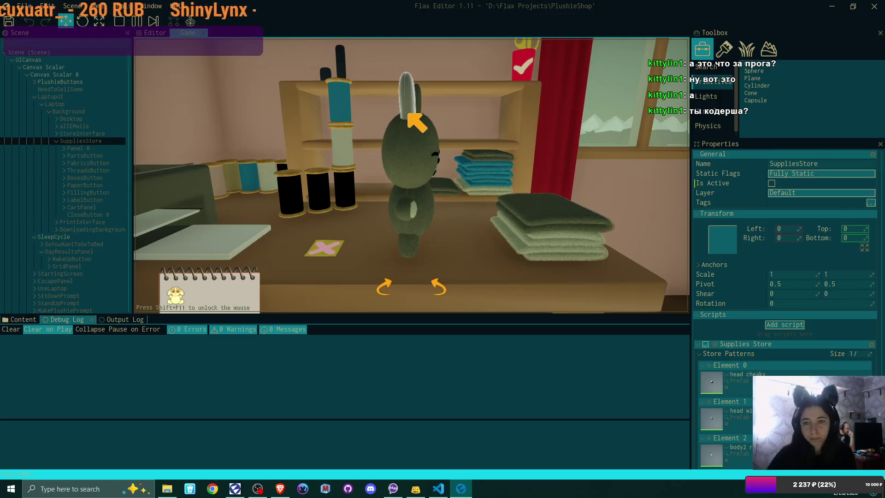
pyautogui.click(408, 114)
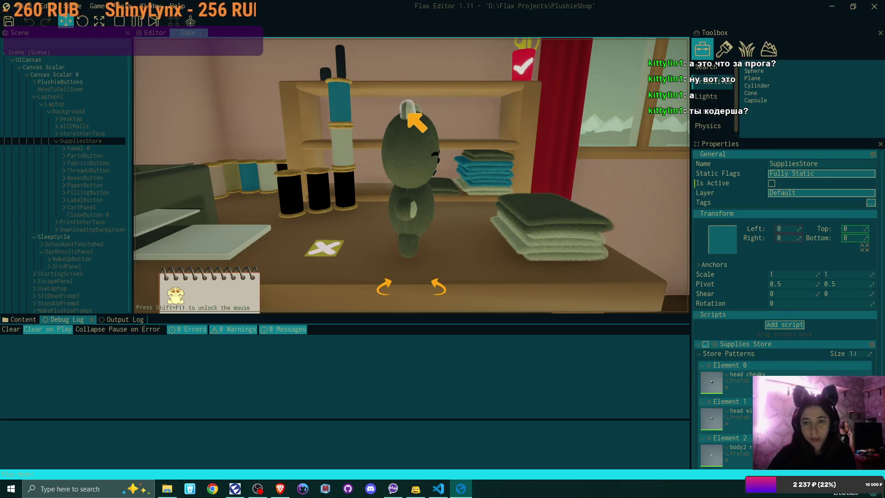
# - Rotate the plushie to other angles while cycling the ears through to none
pyautogui.click(440, 288)
pyautogui.click(429, 107)
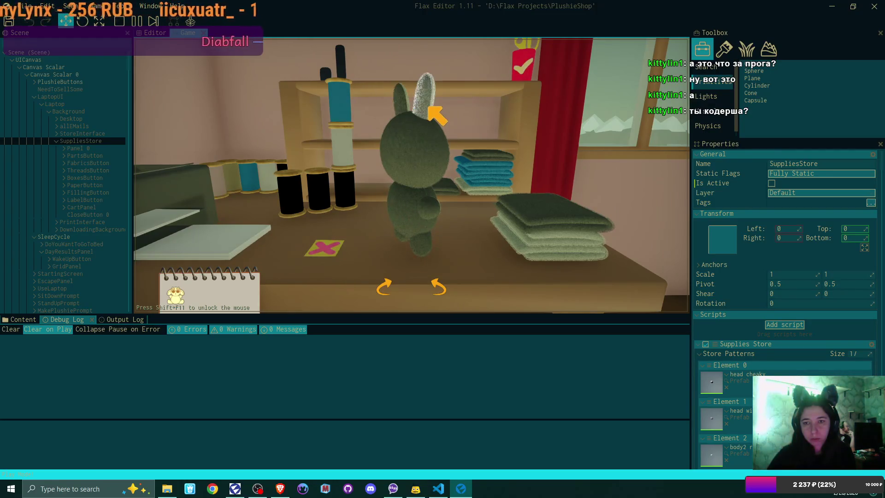
pyautogui.click(430, 108)
pyautogui.click(437, 290)
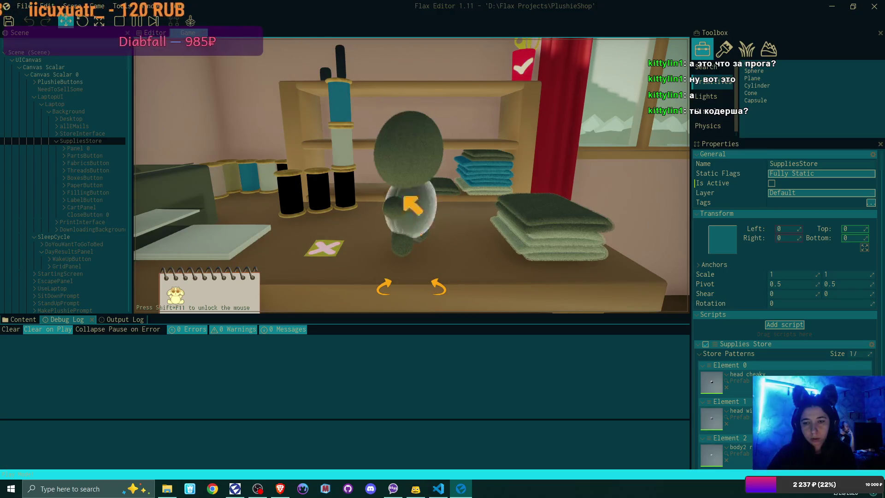
pyautogui.click(391, 288)
# - Face the plushie forward, add bunny ears, and try torsos up to the wider arms-out body
pyautogui.click(391, 288)
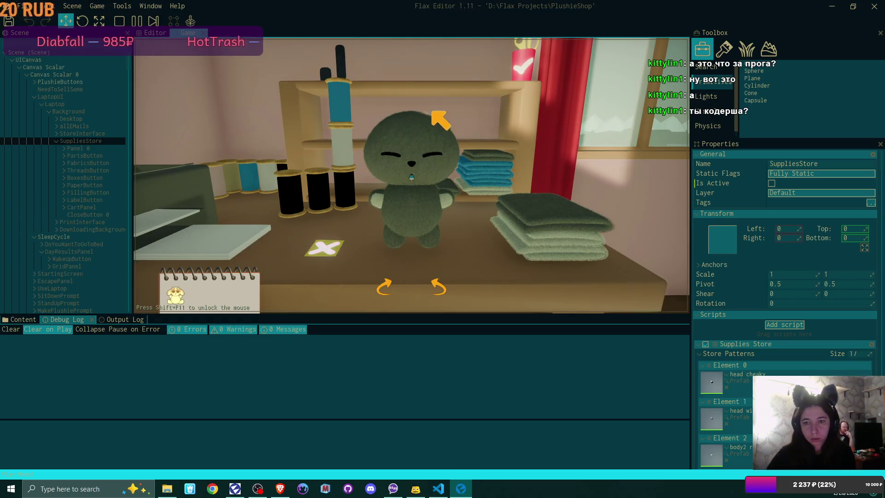
pyautogui.click(439, 125)
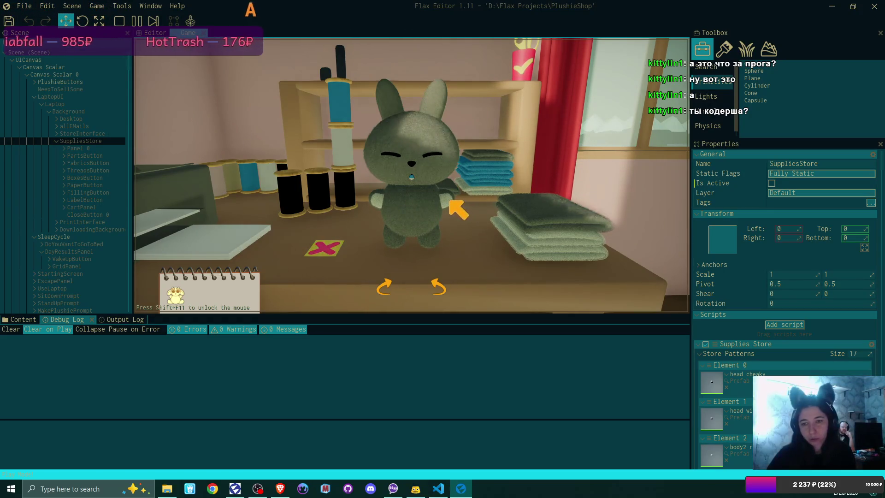
pyautogui.click(423, 212)
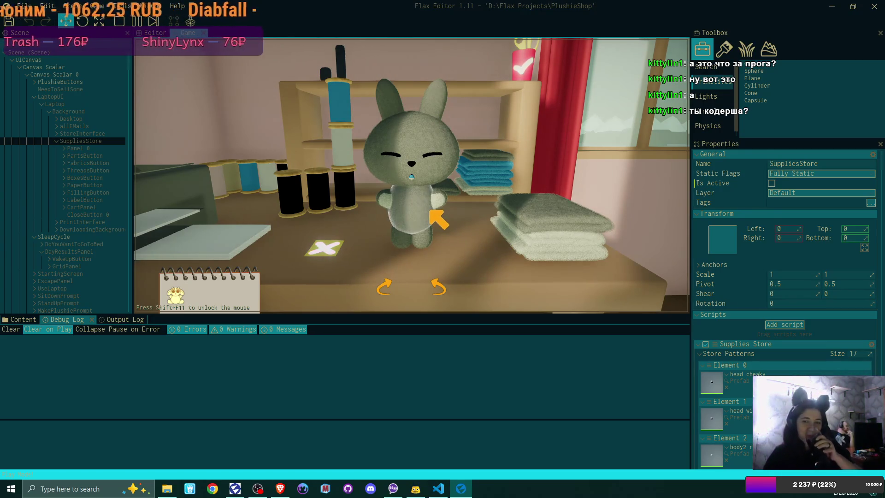
pyautogui.click(431, 211)
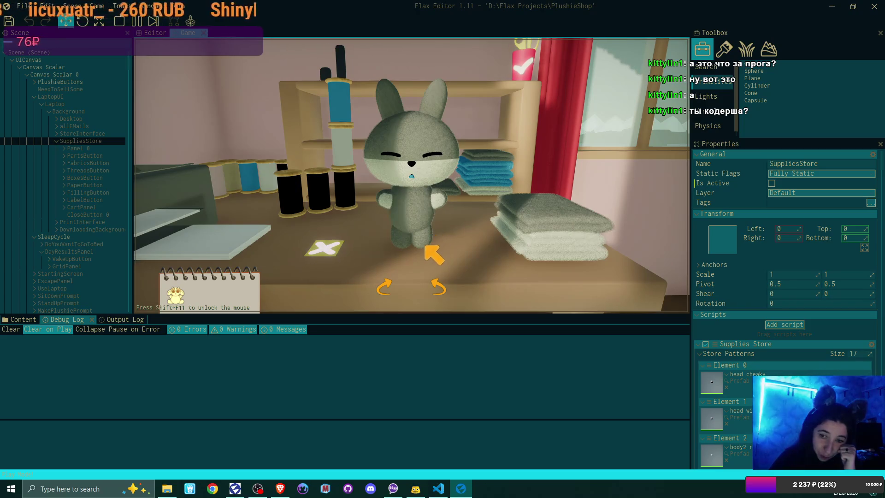
pyautogui.click(430, 223)
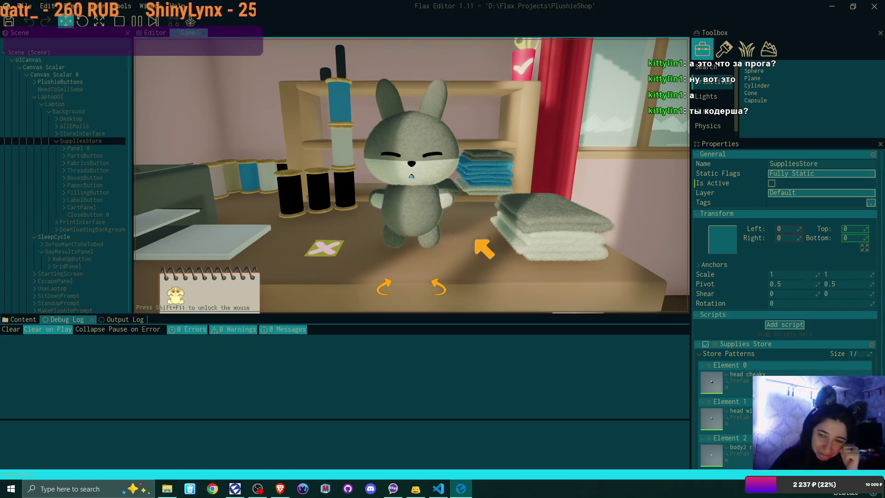
# - Switch to short round ears, apply grey fabric, and settle on the rounder arms-out body
pyautogui.click(443, 98)
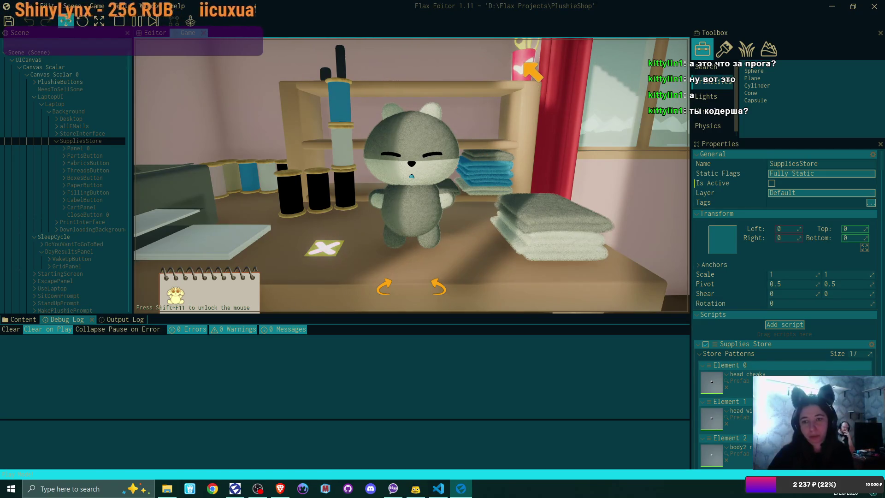
pyautogui.click(553, 242)
pyautogui.click(408, 225)
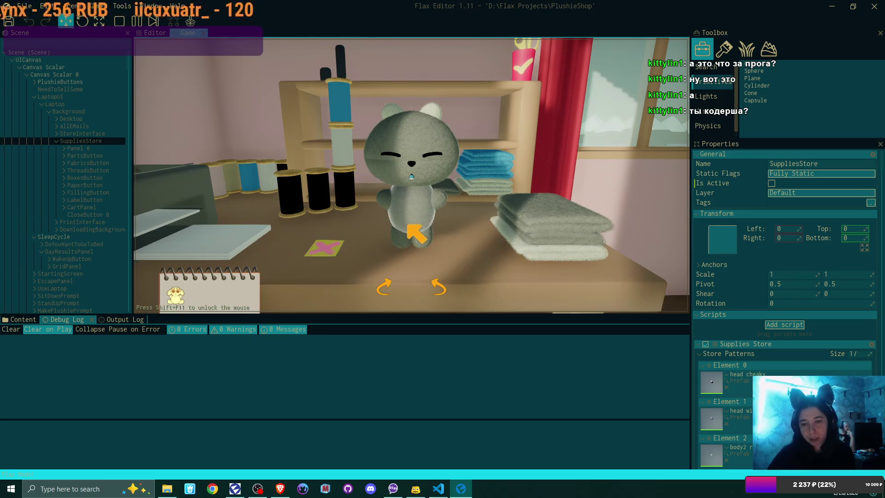
pyautogui.click(419, 233)
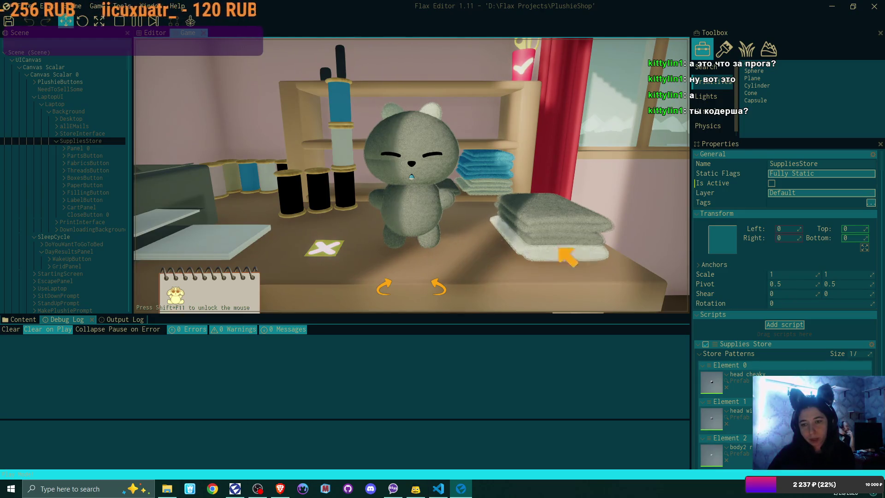
pyautogui.click(584, 252)
# - Apply the blue fabric to the plushie, then take the finished blue bear off the table
pyautogui.click(584, 253)
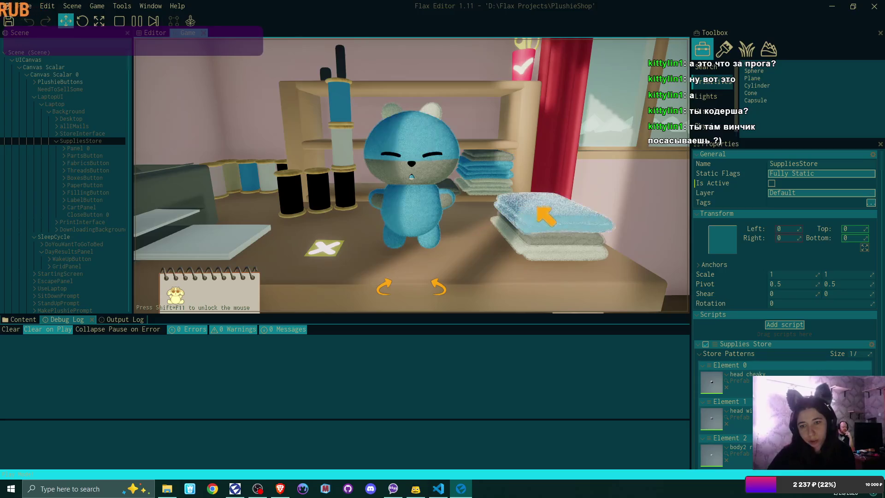
pyautogui.click(576, 237)
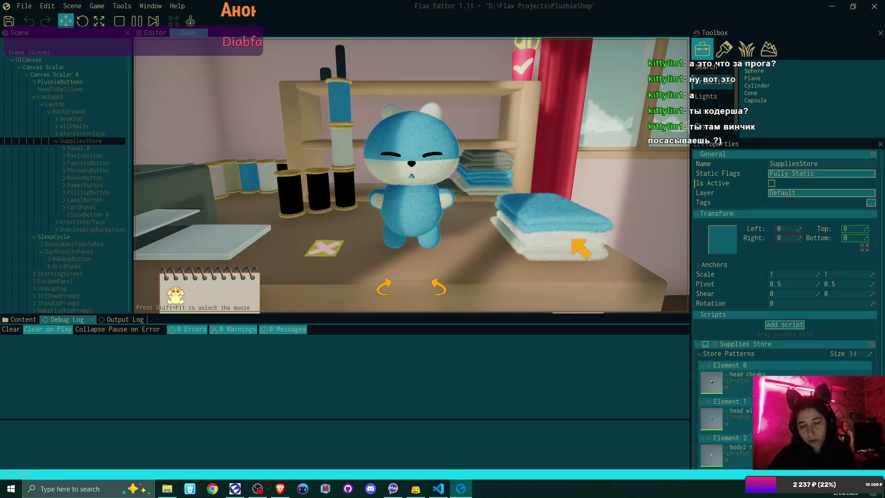
pyautogui.click(568, 220)
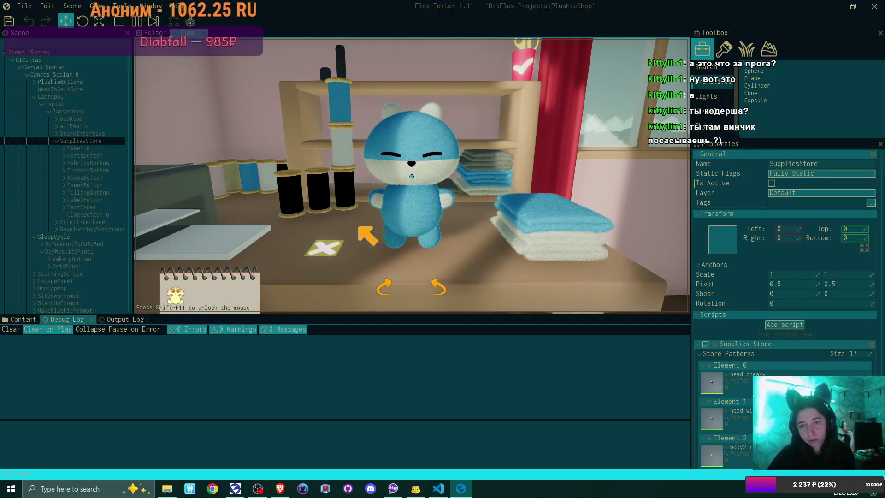
pyautogui.click(563, 264)
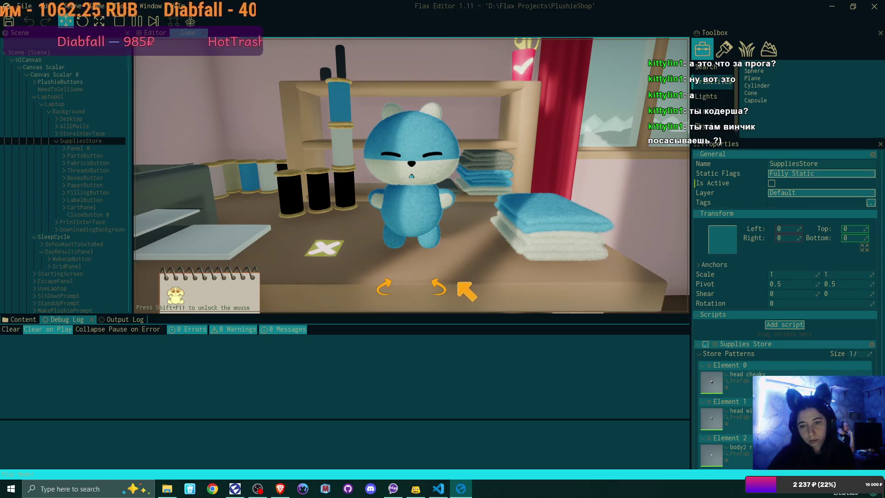
pyautogui.click(538, 66)
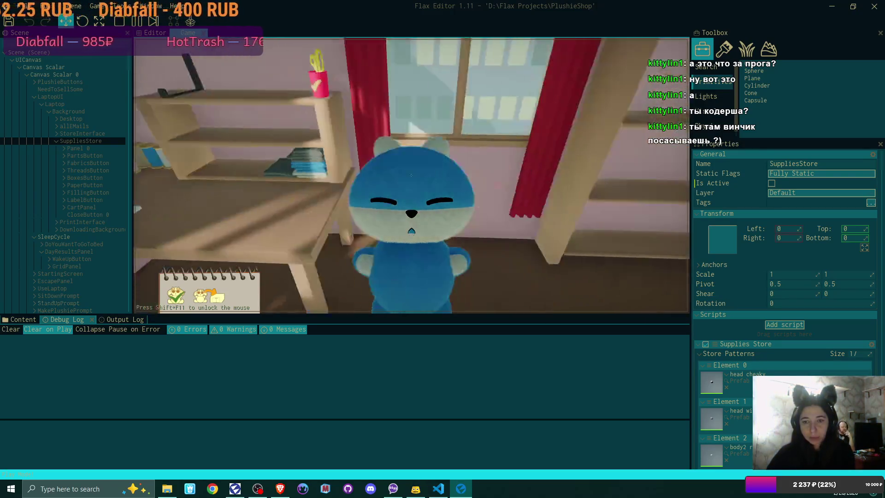
# - Set the blue plush on the counter, box it for shipping, and go to bed
pyautogui.click(411, 175)
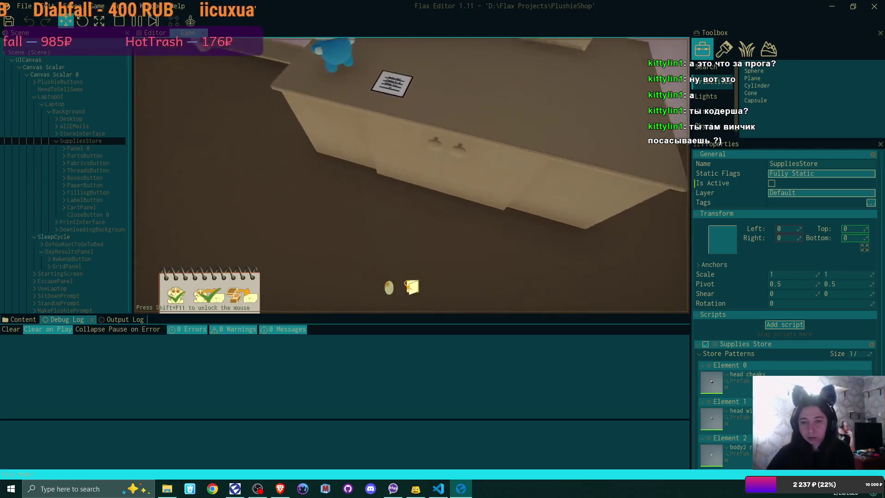
pyautogui.click(411, 175)
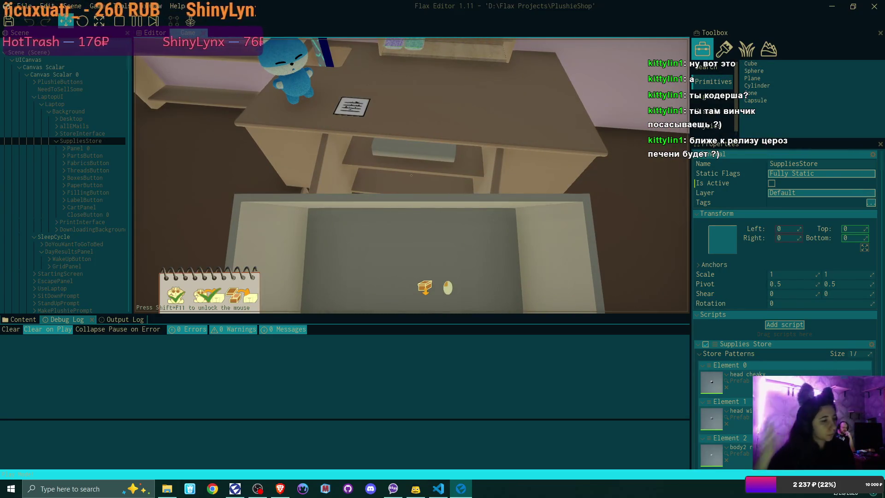
pyautogui.click(411, 175)
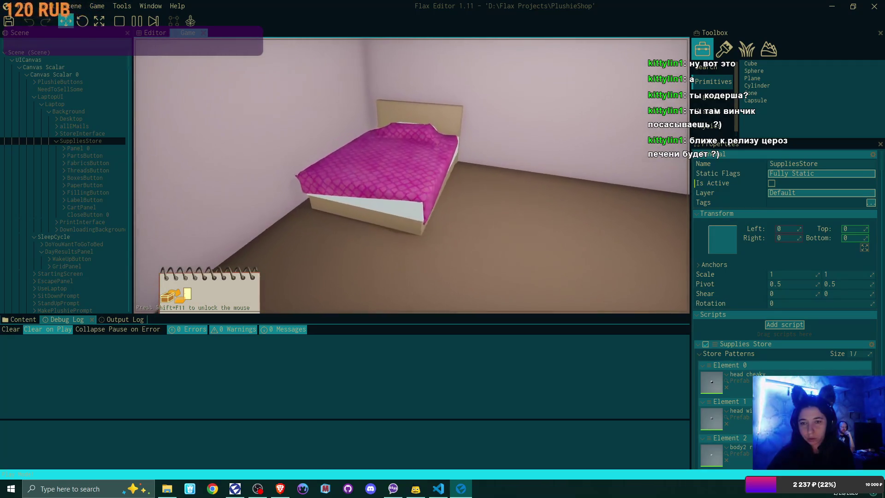
pyautogui.click(343, 279)
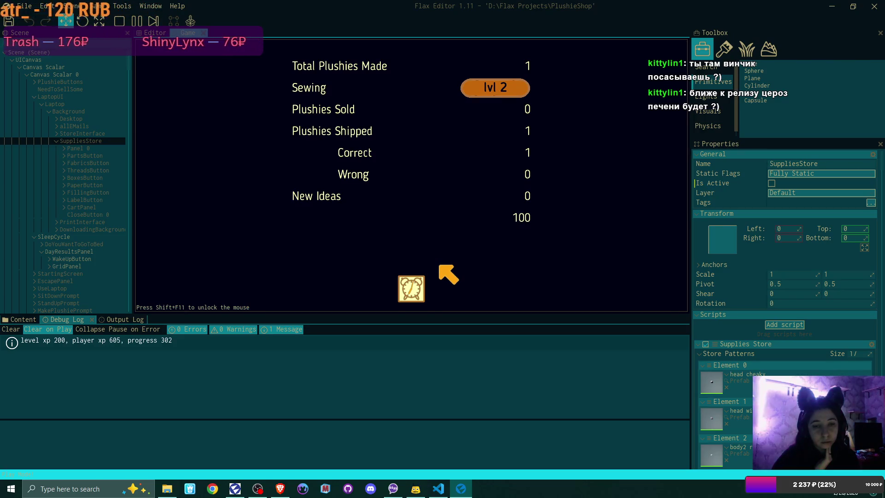
# - Wake into the next day, stop the playtest with F5, and run File > Recompile scripts
pyautogui.click(411, 288)
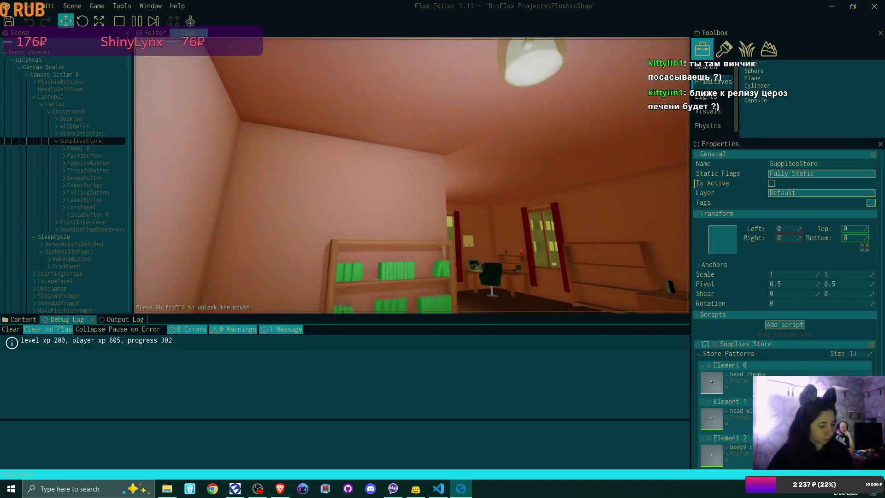
pyautogui.press('F5')
pyautogui.click(24, 6)
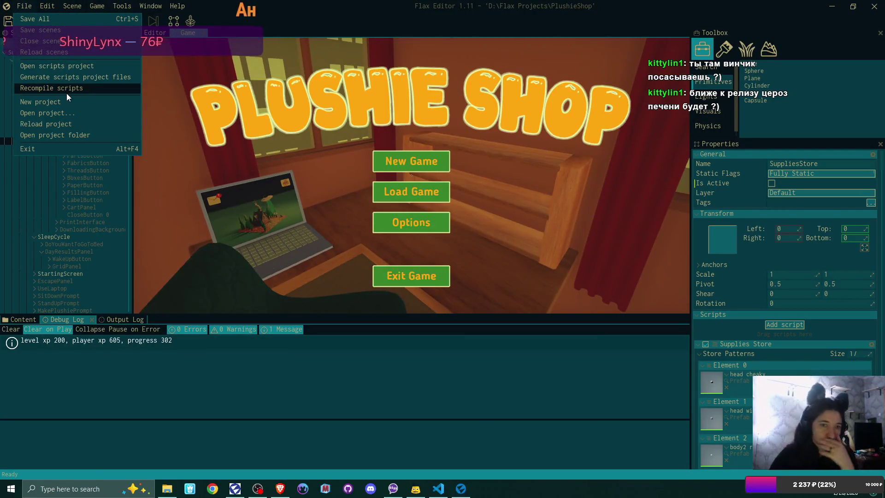
pyautogui.click(66, 90)
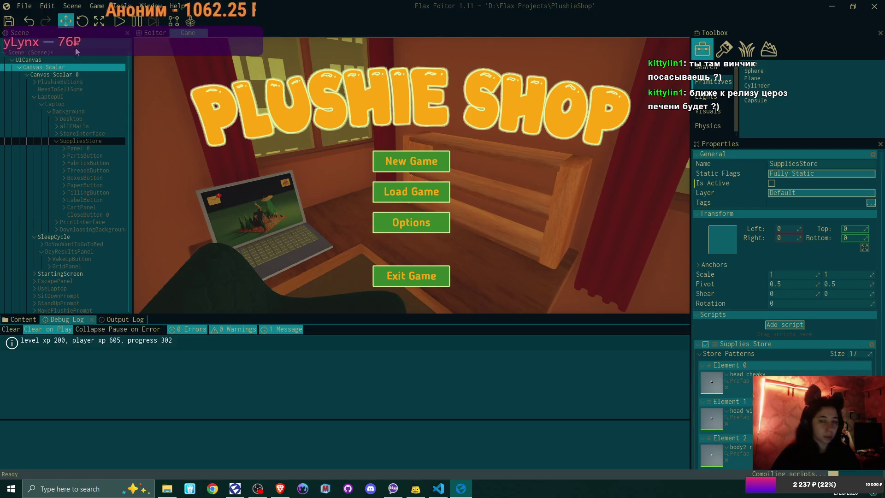
# - Start play mode and begin a New Game, overwriting the existing save slot
pyautogui.click(119, 21)
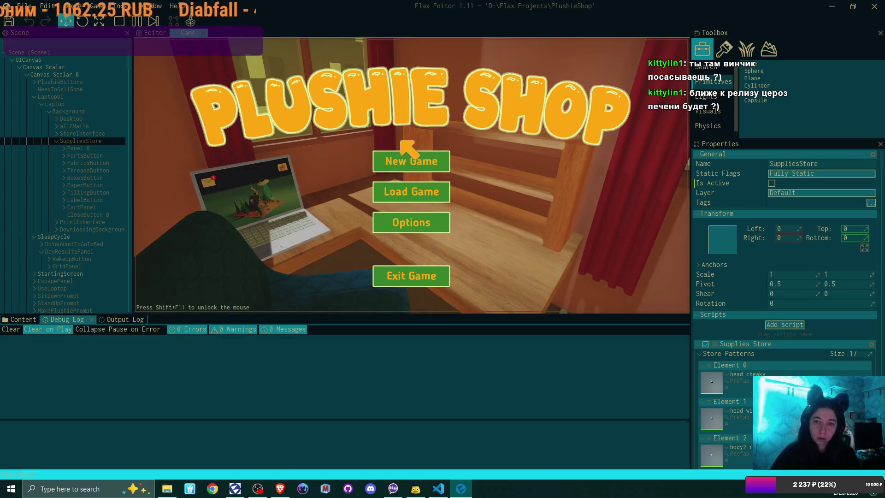
pyautogui.click(408, 160)
pyautogui.click(410, 160)
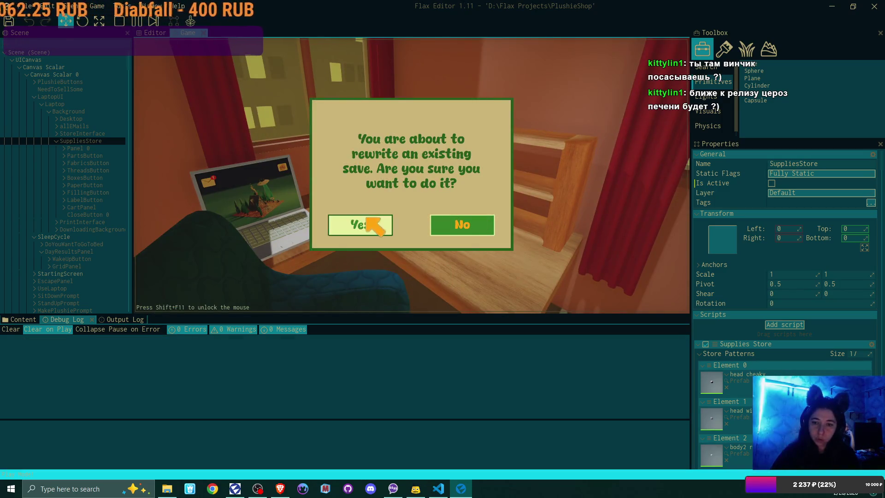
pyautogui.click(367, 219)
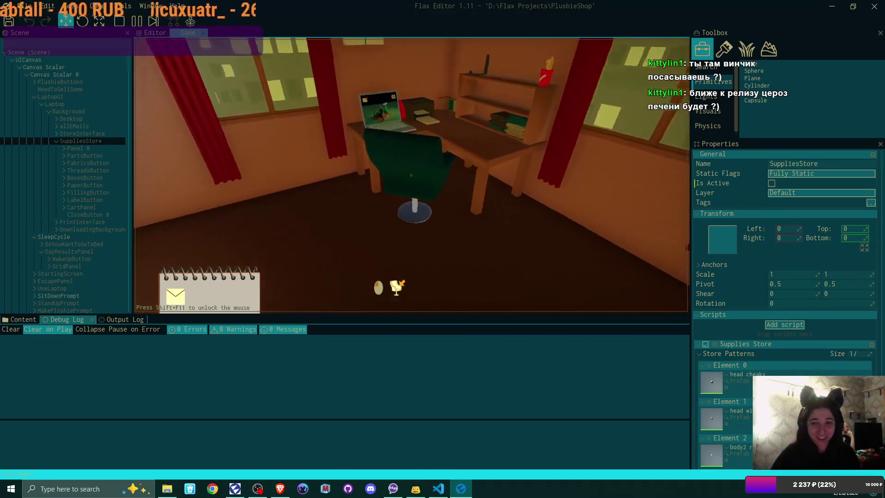
# - At the laptop, read the first-day Bmail email and accept its attached plushie pattern
pyautogui.click(412, 175)
pyautogui.click(226, 83)
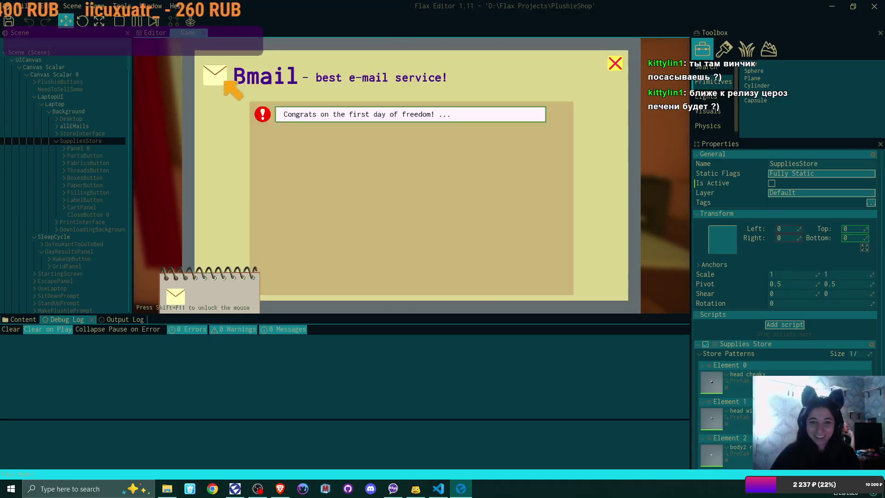
pyautogui.click(355, 118)
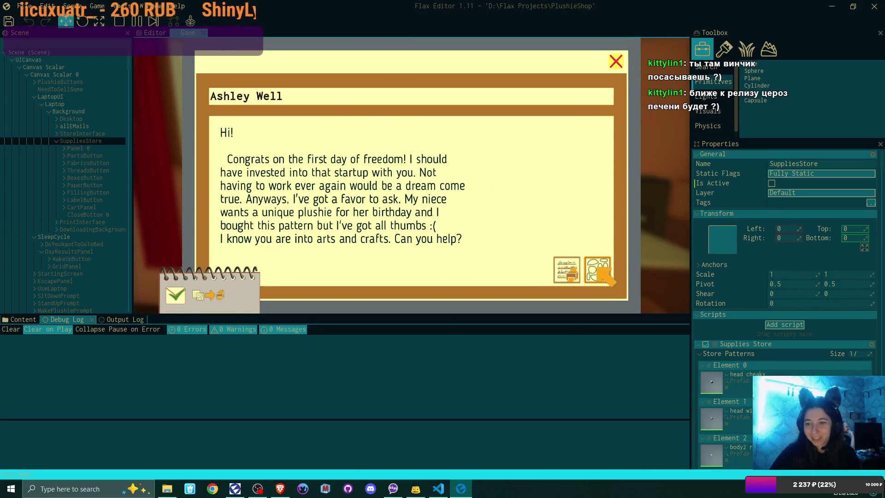
pyautogui.click(598, 269)
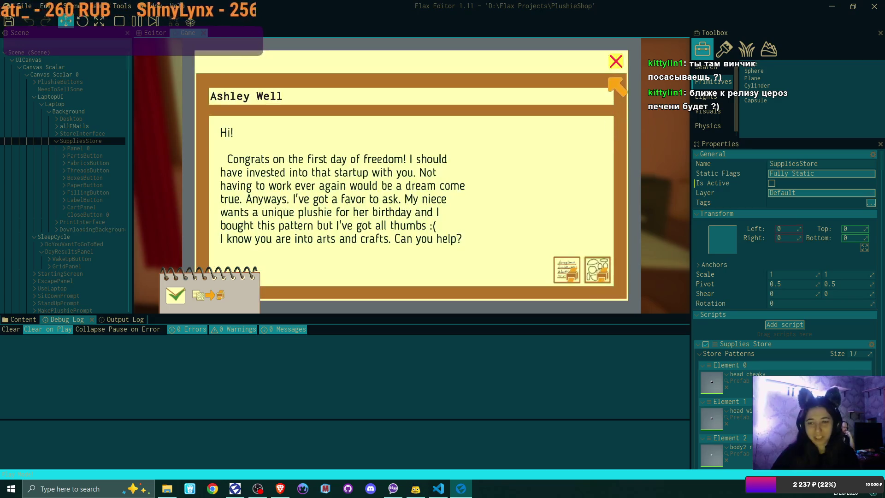
pyautogui.click(616, 60)
# - Buy all three supplies store items, then step back from the laptop
pyautogui.click(604, 79)
pyautogui.click(291, 160)
pyautogui.click(291, 160)
pyautogui.click(291, 160)
pyautogui.click(615, 63)
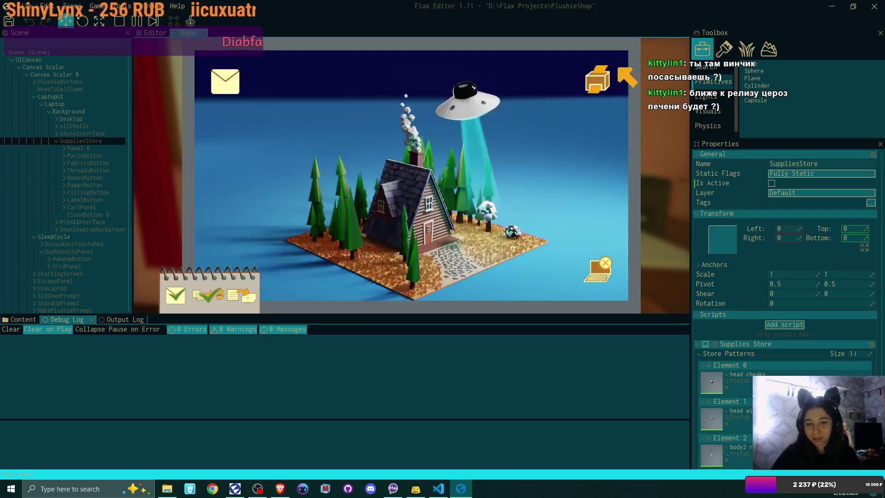
pyautogui.click(598, 271)
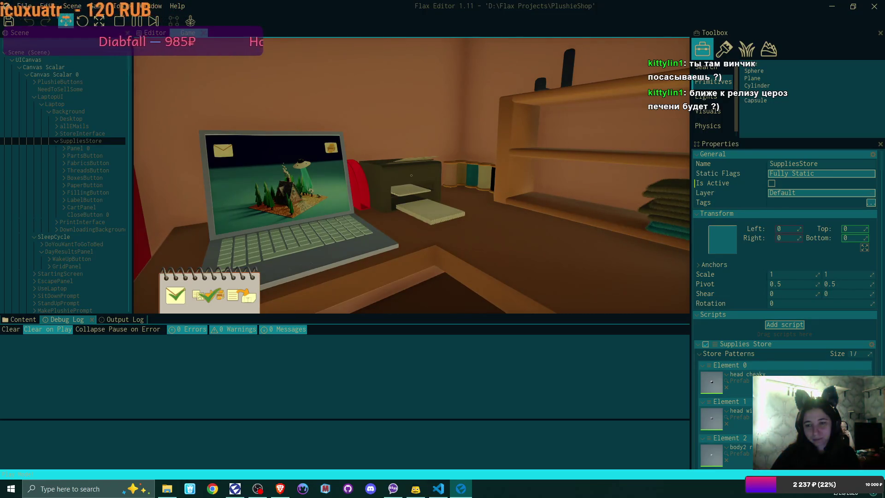
# - Collect the printed shipping label and sew a new plush at the supplies shelf
pyautogui.click(411, 175)
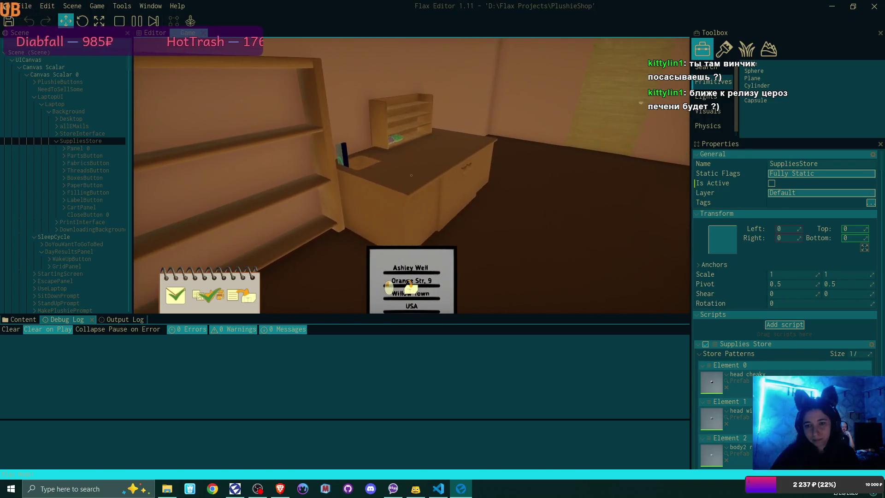
pyautogui.click(411, 175)
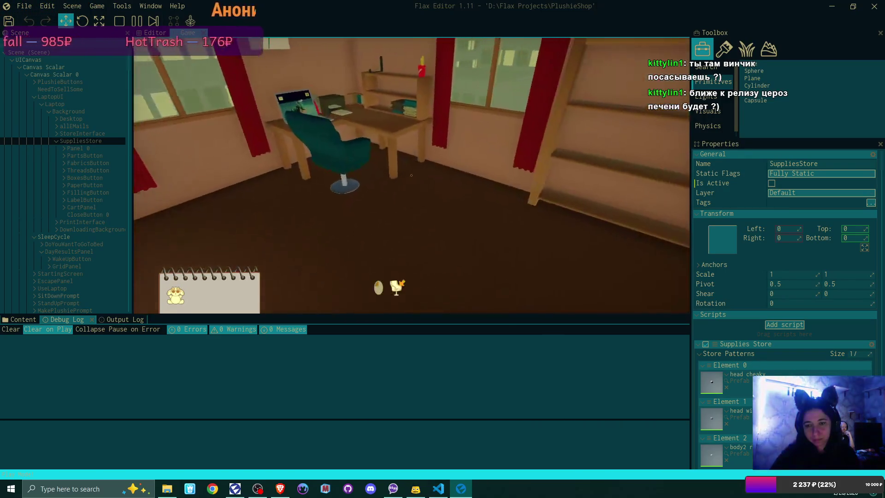
pyautogui.click(411, 175)
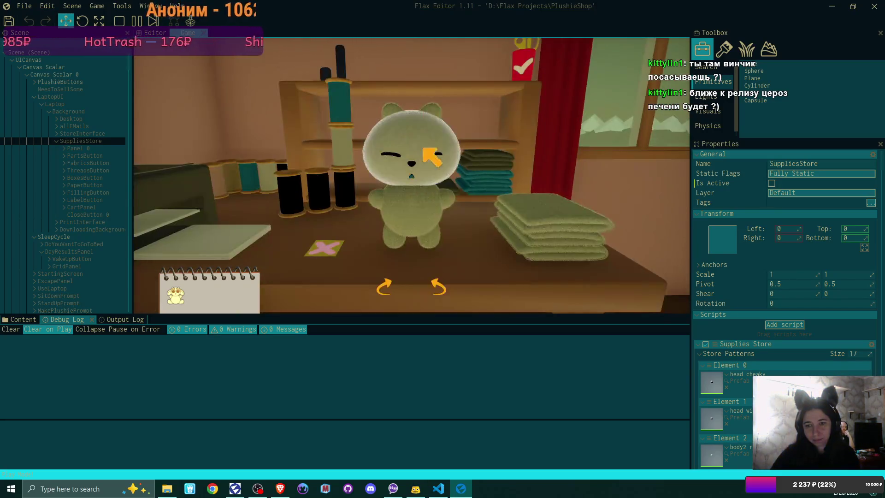
pyautogui.click(523, 67)
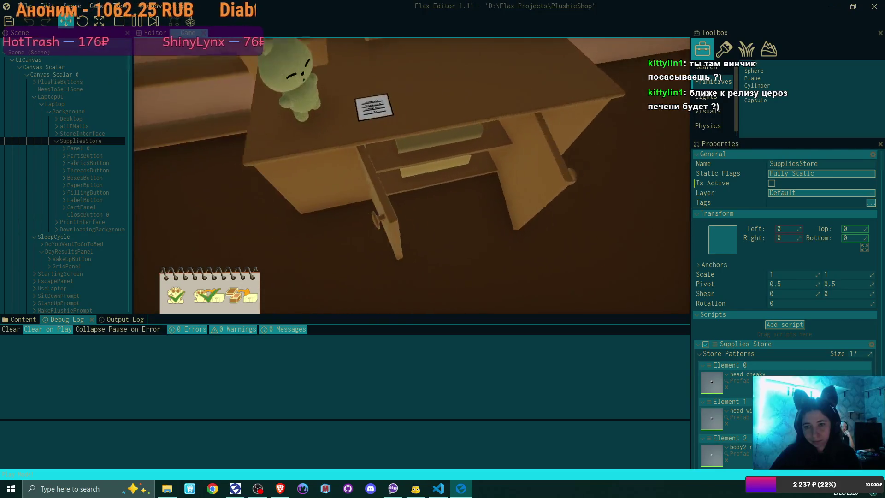
# - Pack the plush into a shipping box with the label attached, then go to bed
pyautogui.click(412, 175)
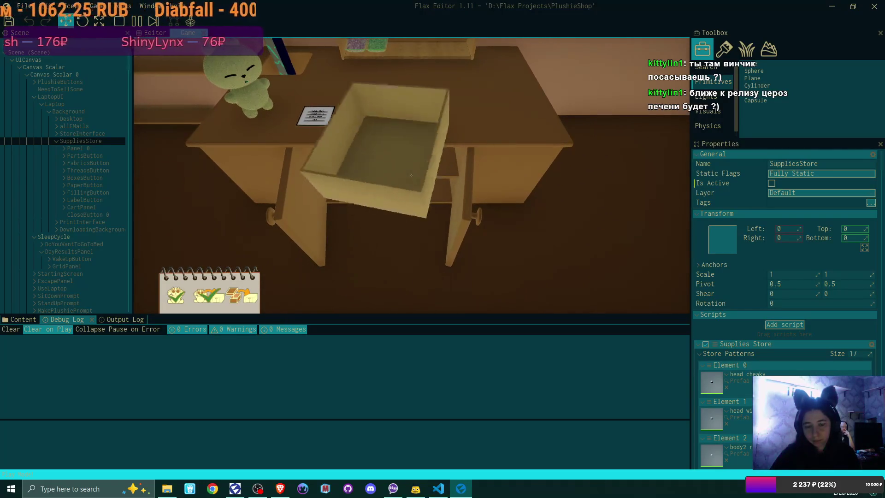
pyautogui.click(411, 175)
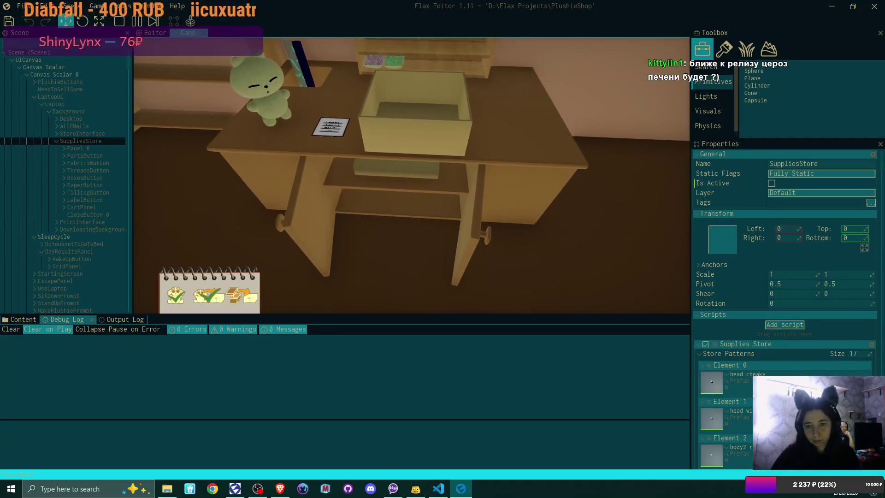
pyautogui.click(411, 175)
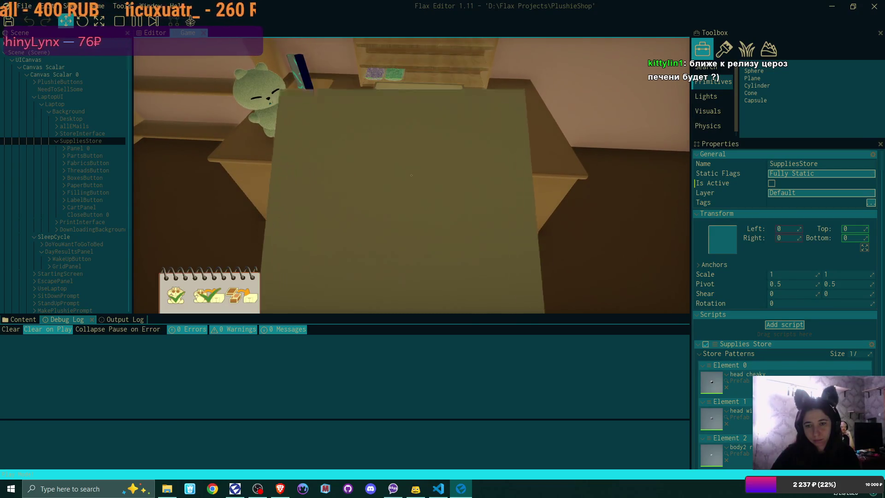
pyautogui.click(411, 175)
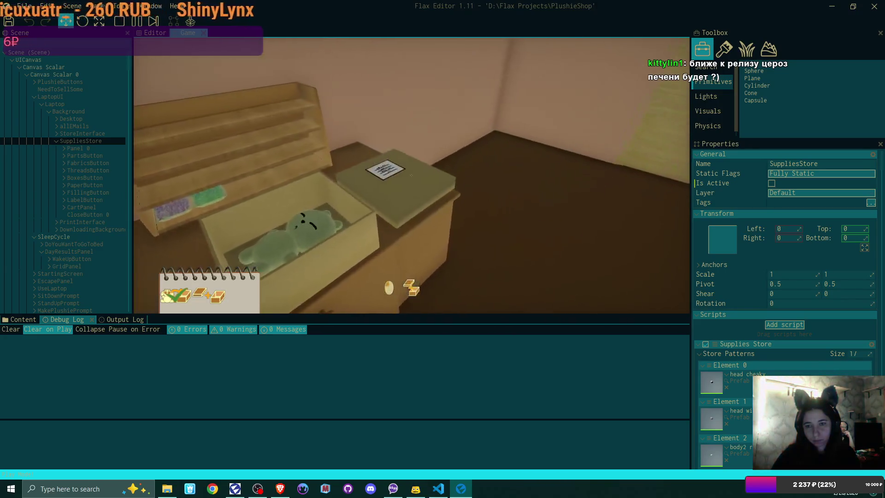
pyautogui.click(411, 175)
pyautogui.click(411, 175)
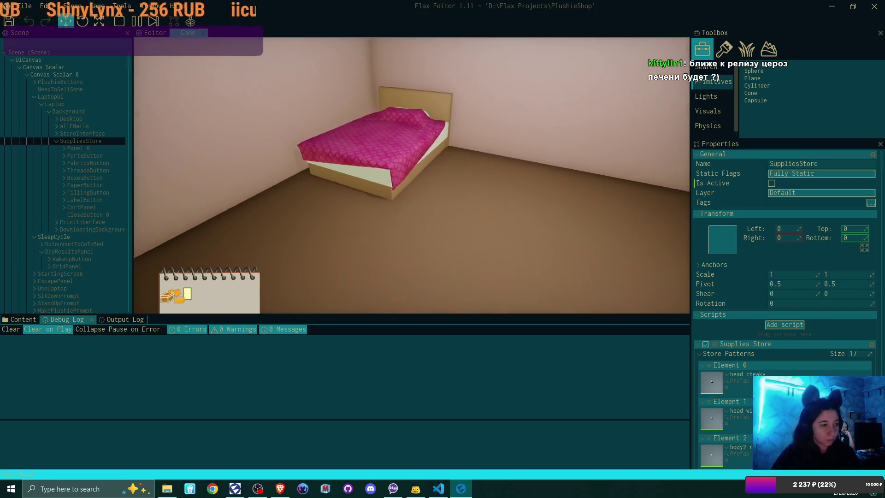
pyautogui.click(411, 175)
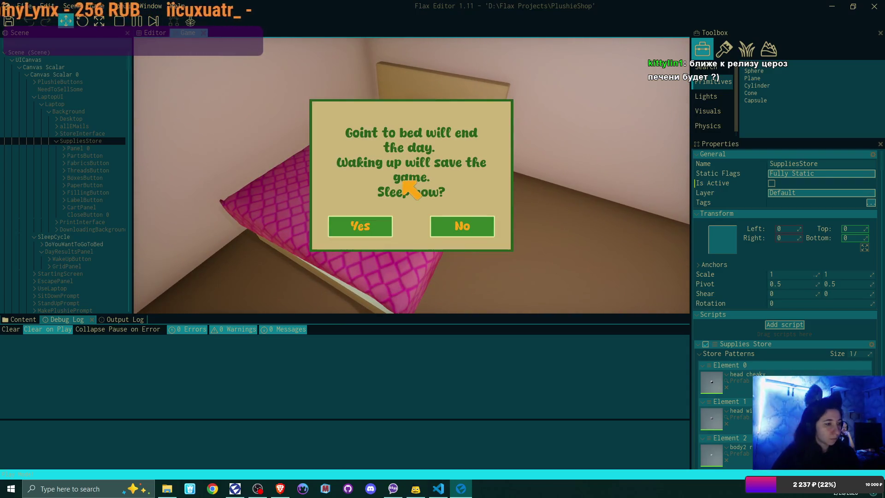
# - Confirm sleeping, wake up on the next day, and walk toward the desk
pyautogui.click(360, 227)
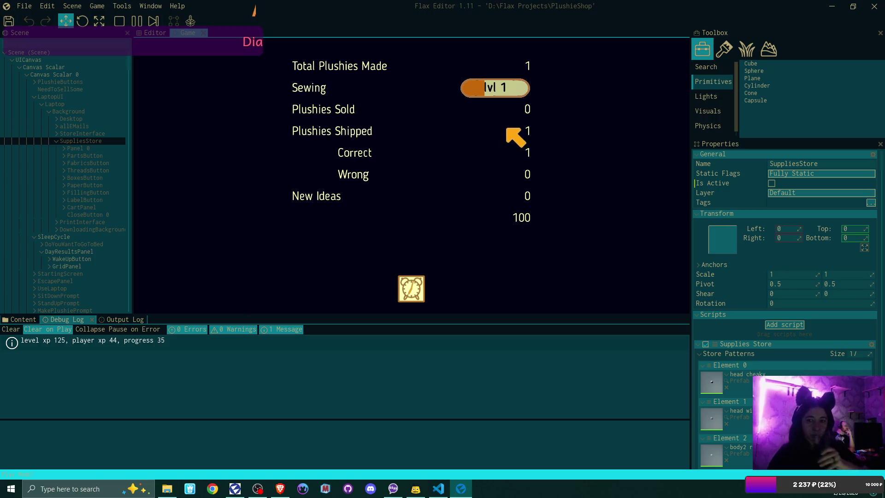
pyautogui.click(411, 289)
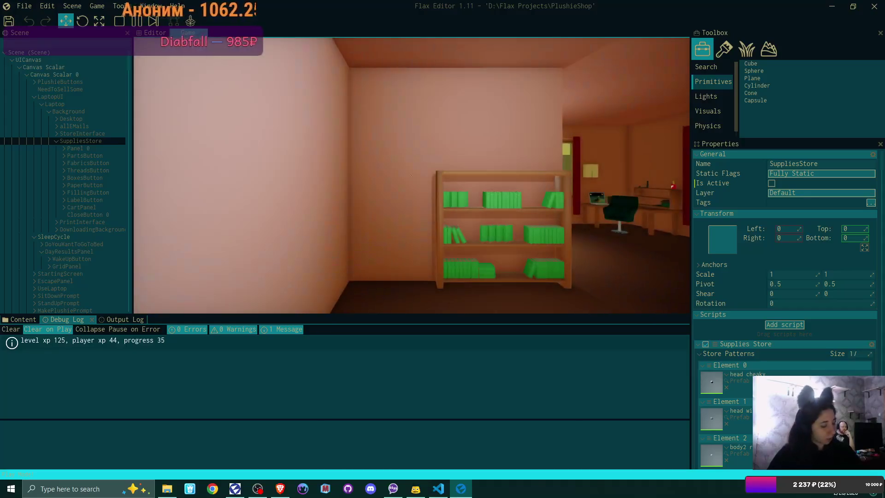
pyautogui.press('w')
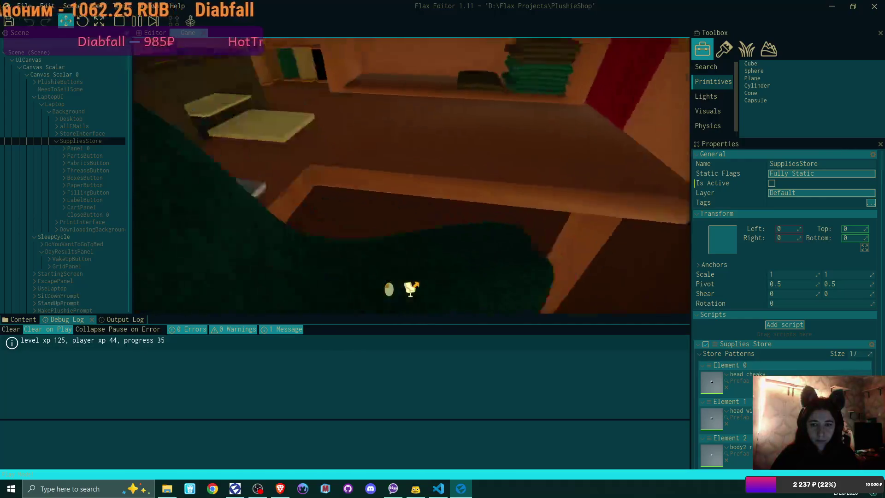
# - Follow the supplies store link from the mail inbox and open the store
pyautogui.click(228, 81)
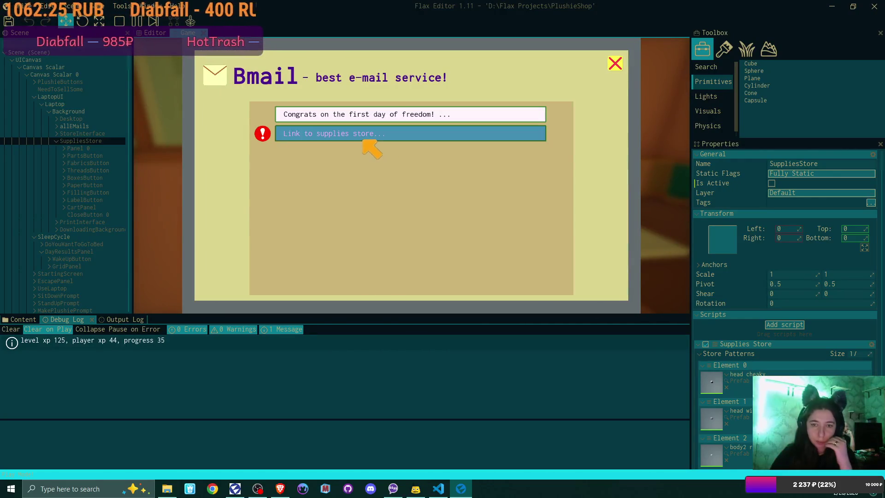
pyautogui.click(375, 152)
pyautogui.click(411, 263)
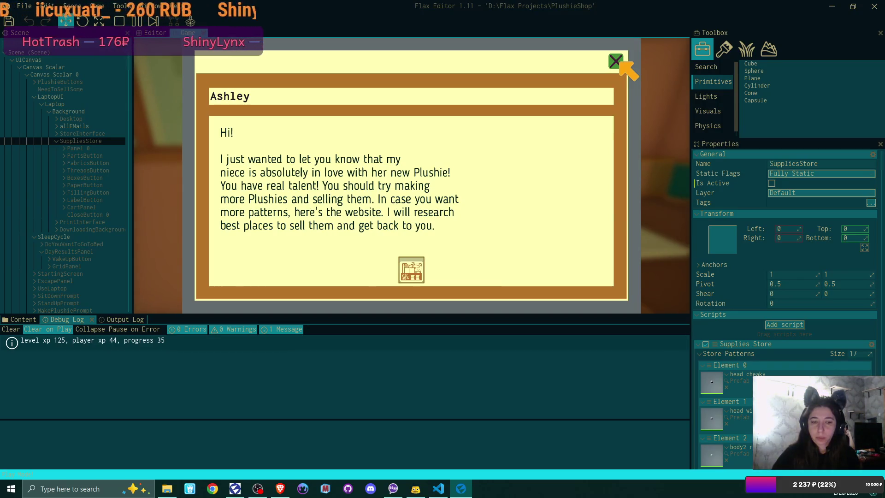
pyautogui.click(615, 61)
pyautogui.click(619, 63)
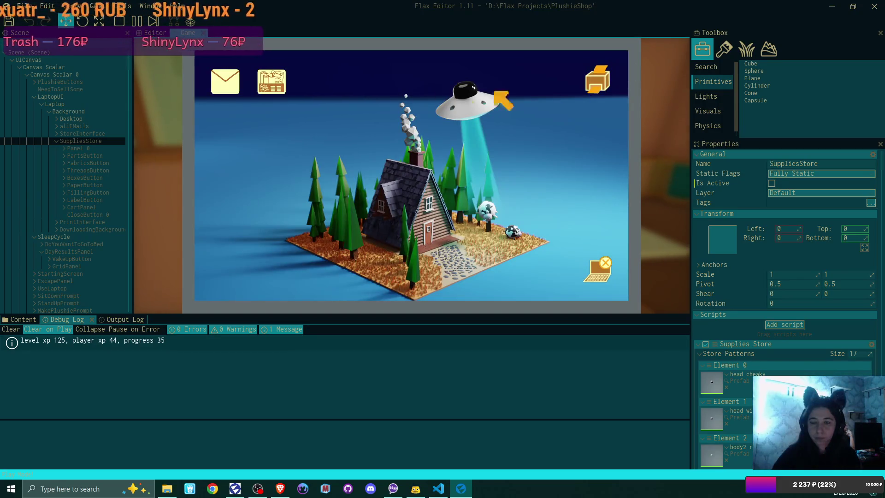
pyautogui.click(277, 83)
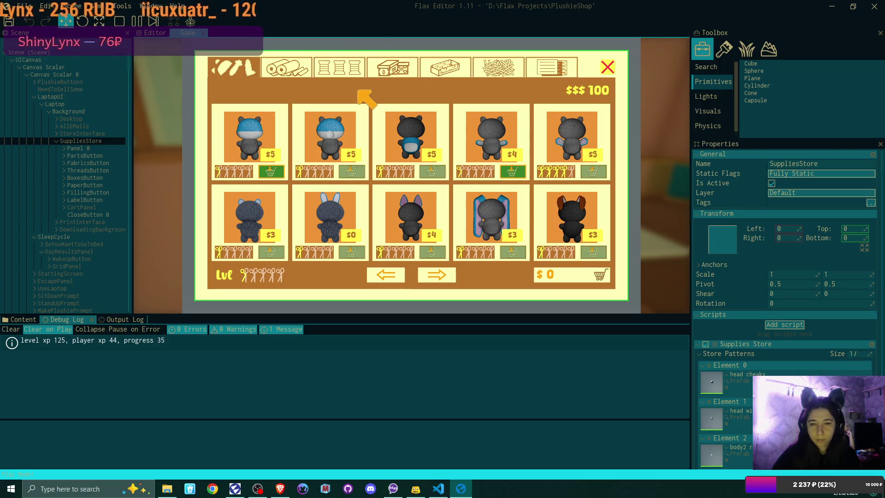
# - Add the fifth and second plushie patterns to the cart
pyautogui.click(437, 276)
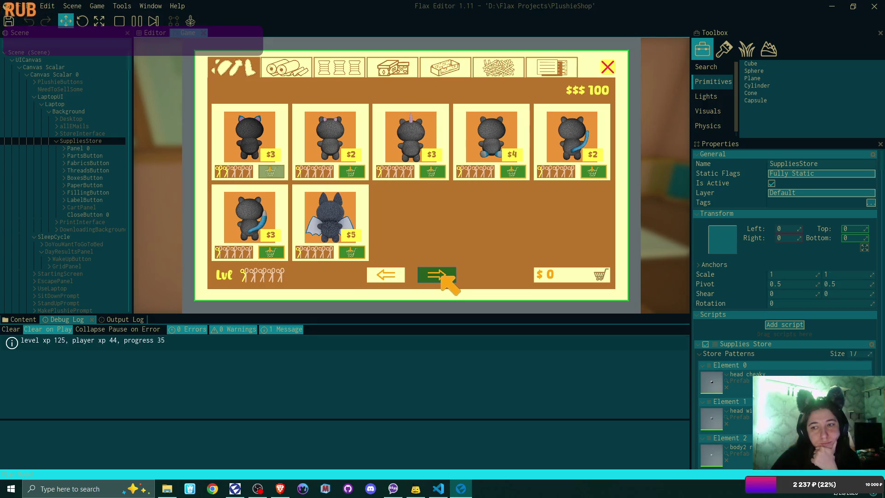
pyautogui.click(595, 172)
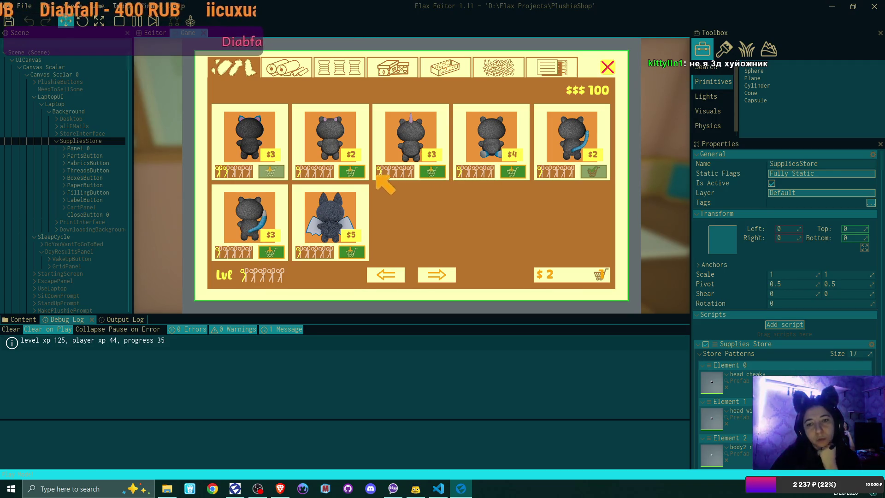
pyautogui.click(353, 172)
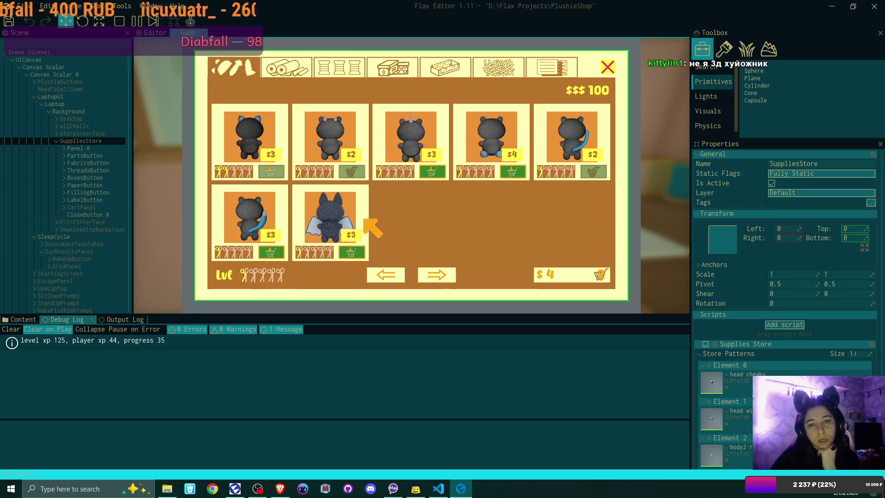
pyautogui.click(387, 276)
# - Add two fabric rolls plus the teal fabric, then check out, leaving 11 in funds
pyautogui.click(286, 68)
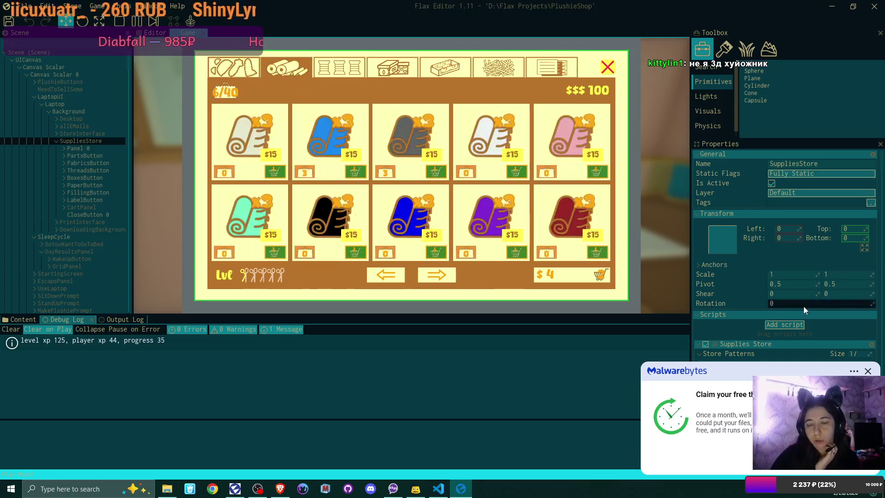
pyautogui.click(867, 372)
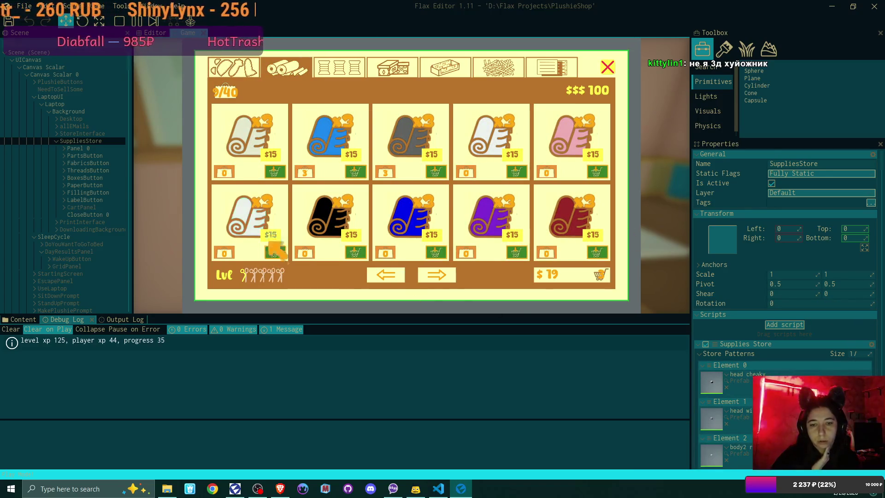
pyautogui.click(597, 172)
pyautogui.click(596, 171)
pyautogui.click(443, 276)
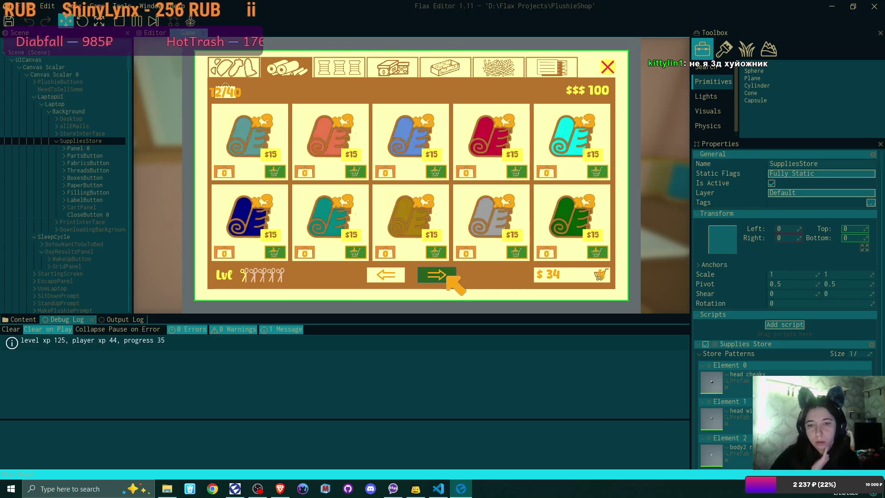
pyautogui.click(448, 276)
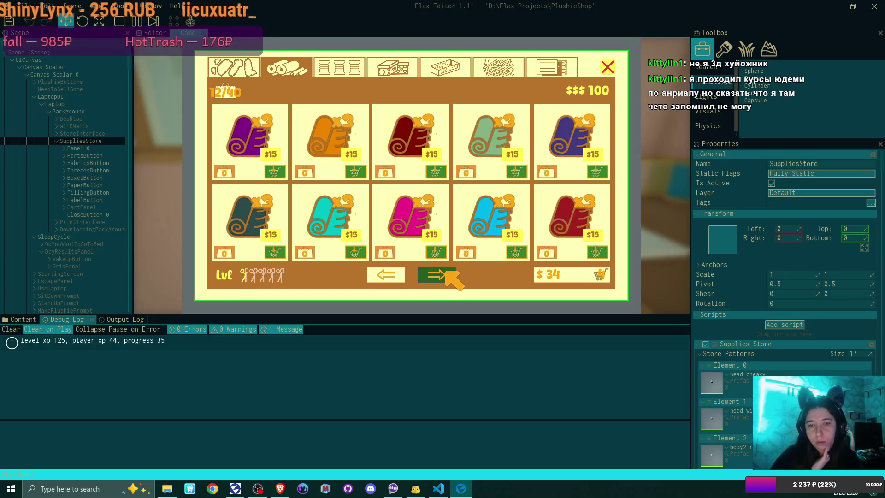
pyautogui.click(357, 251)
pyautogui.click(438, 275)
pyautogui.click(599, 275)
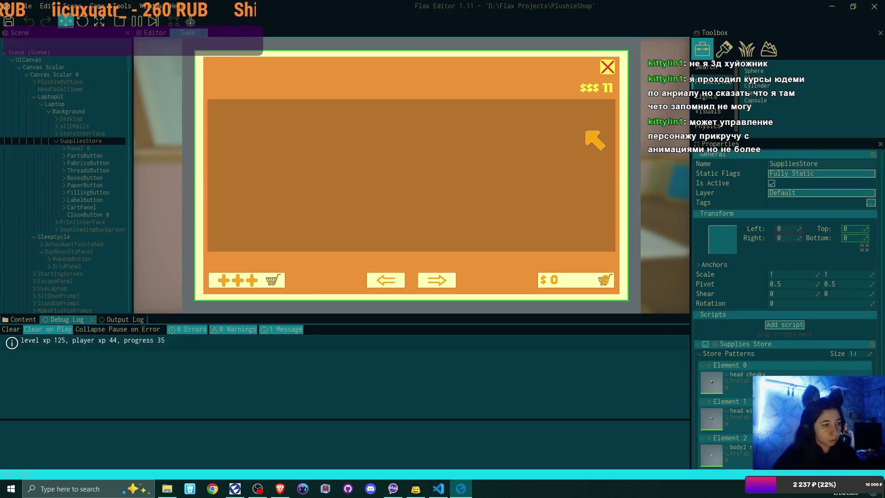
pyautogui.click(607, 67)
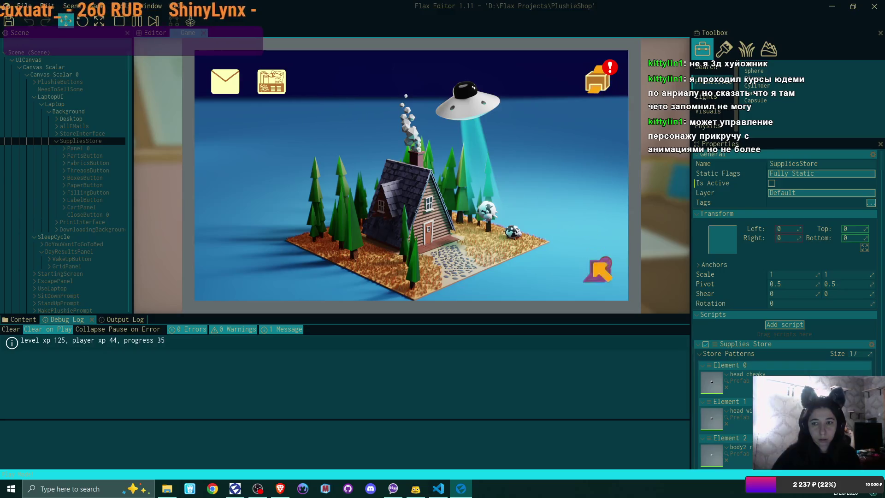
# - Unpack both delivered items from the supplies box and leave the laptop
pyautogui.click(598, 78)
pyautogui.click(289, 163)
pyautogui.click(283, 161)
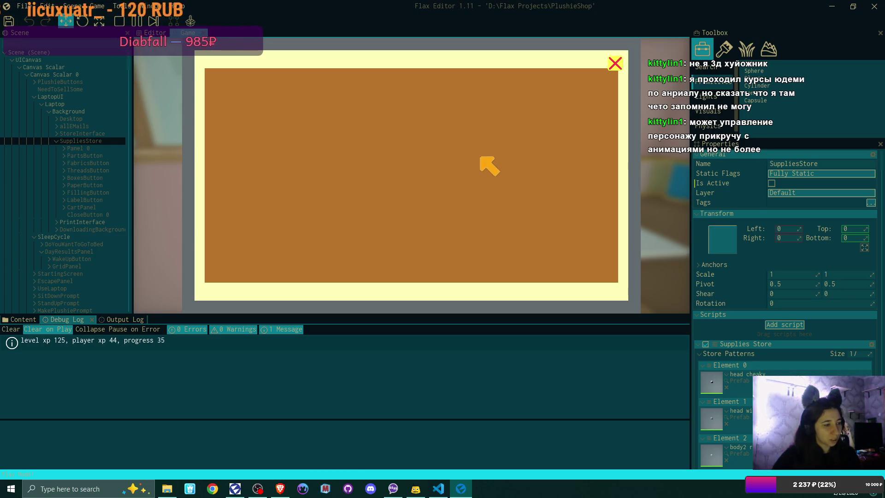
pyautogui.click(614, 63)
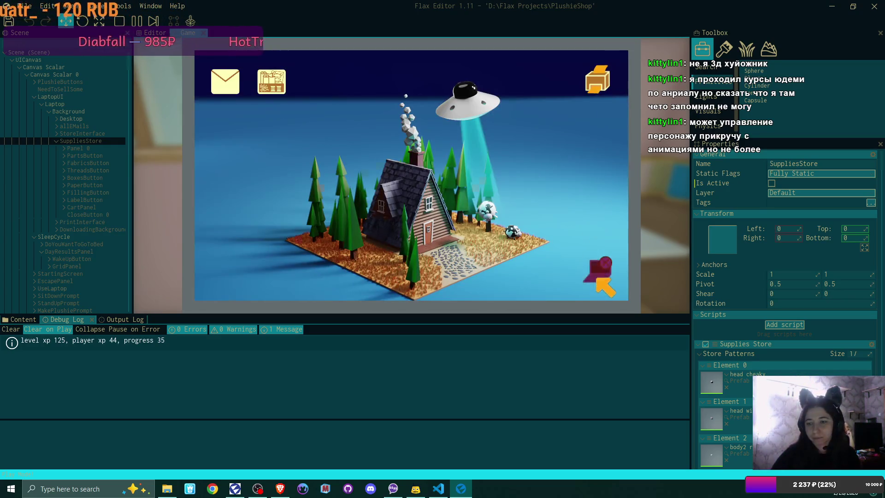
pyautogui.click(593, 273)
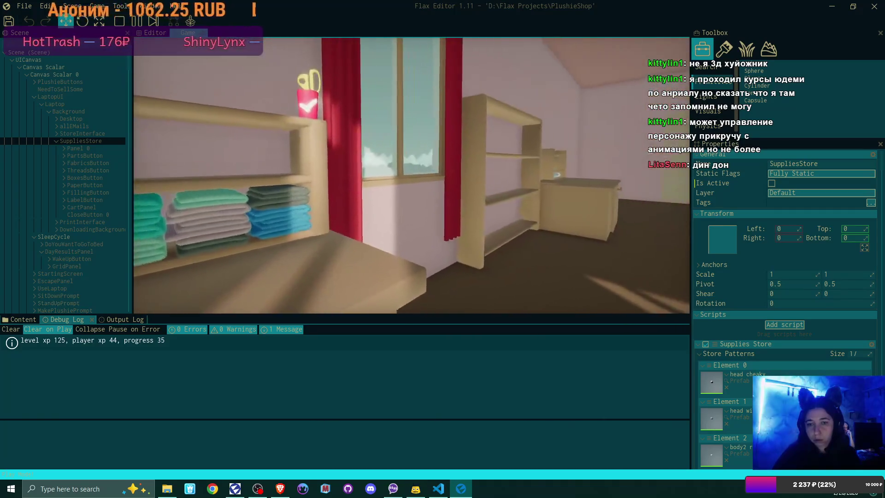
# - Sew a teal plushie with bunny ears and a w-shaped mouth, and shelve it
pyautogui.press('e')
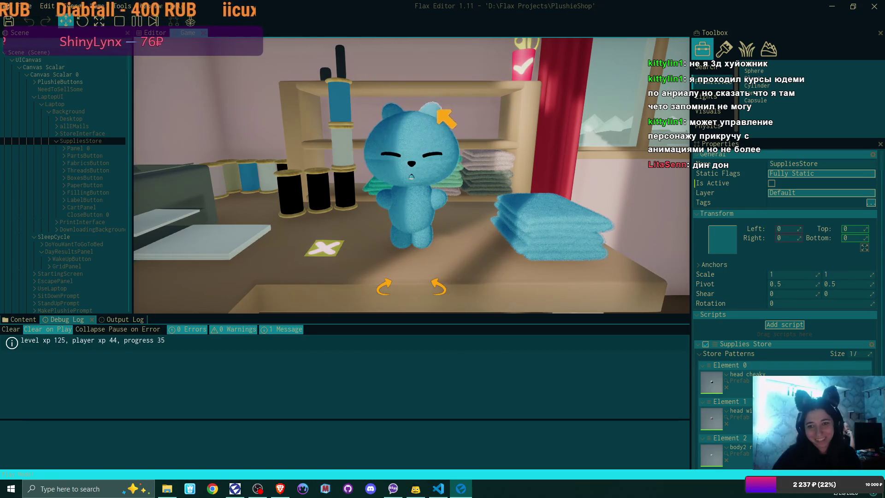
pyautogui.click(553, 216)
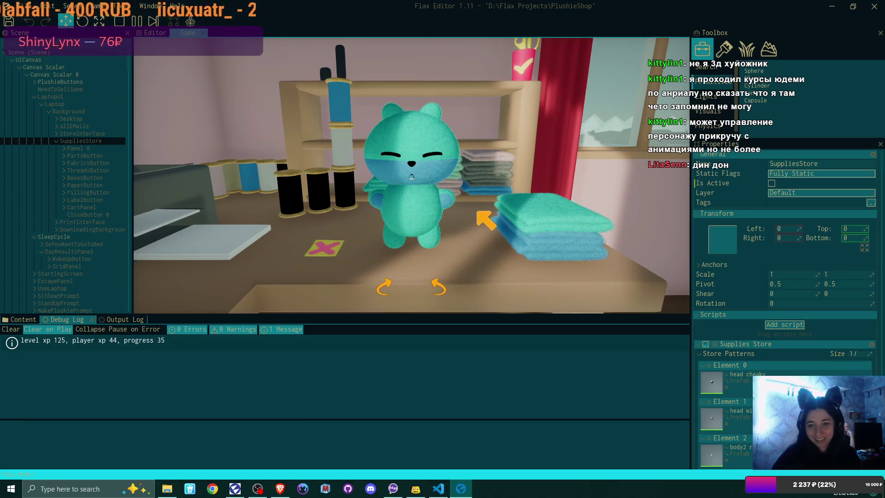
pyautogui.click(435, 109)
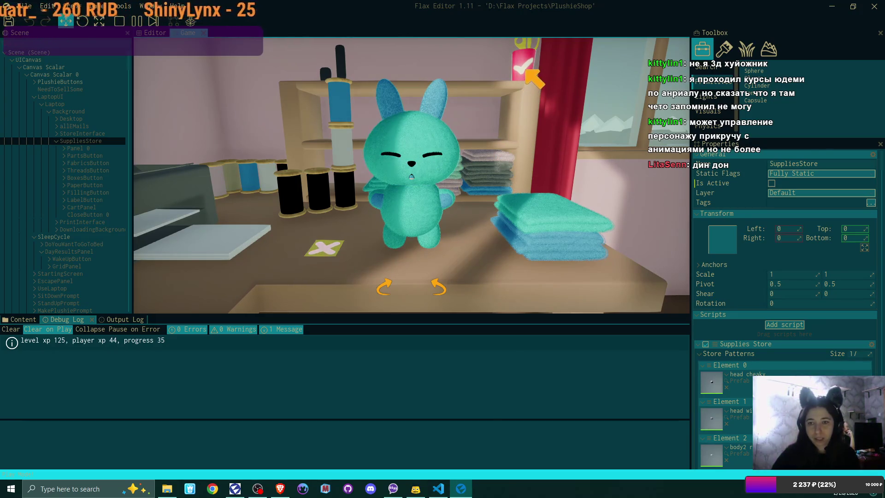
pyautogui.click(412, 172)
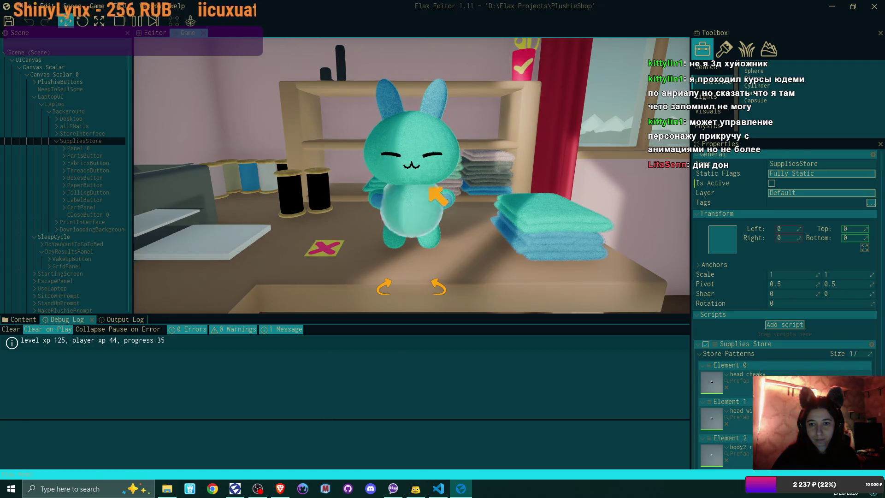
pyautogui.click(525, 70)
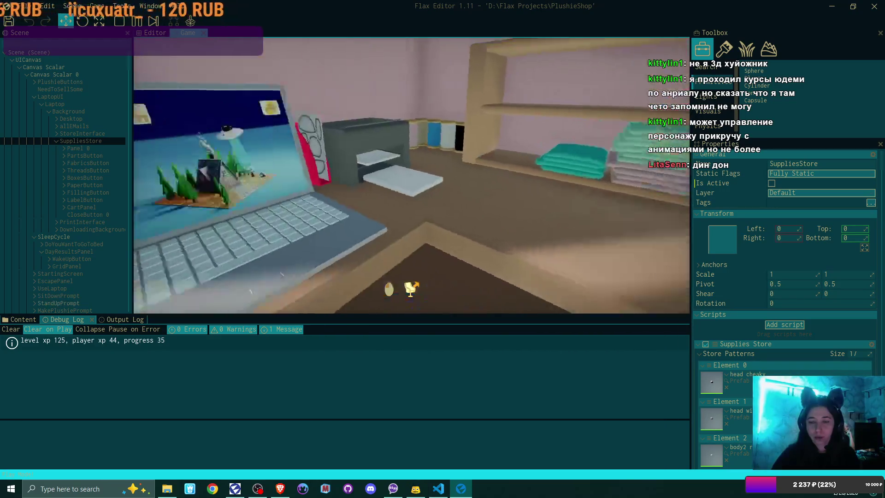
# - Open the newest email and follow its link to create the online shop
pyautogui.click(230, 82)
pyautogui.click(387, 158)
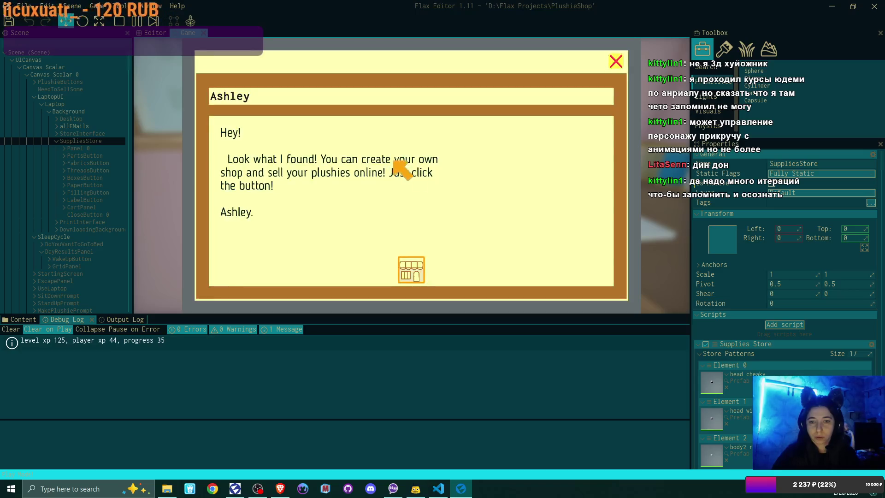
pyautogui.click(417, 265)
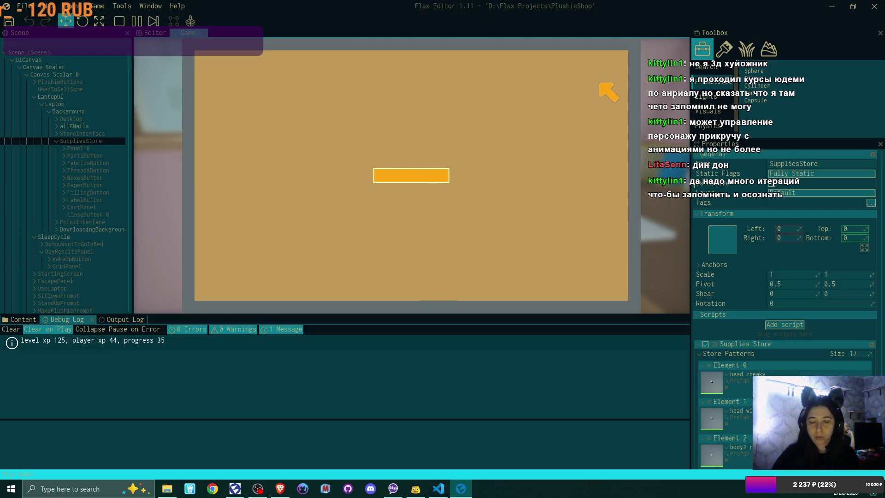
pyautogui.click(617, 65)
pyautogui.click(618, 66)
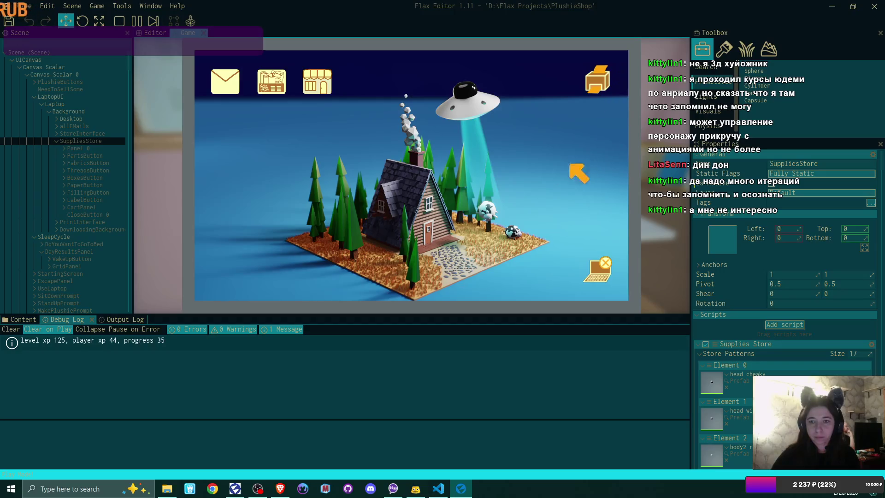
# - Back in the room, start sewing a new blue plushie and rotate it sideways
pyautogui.click(598, 269)
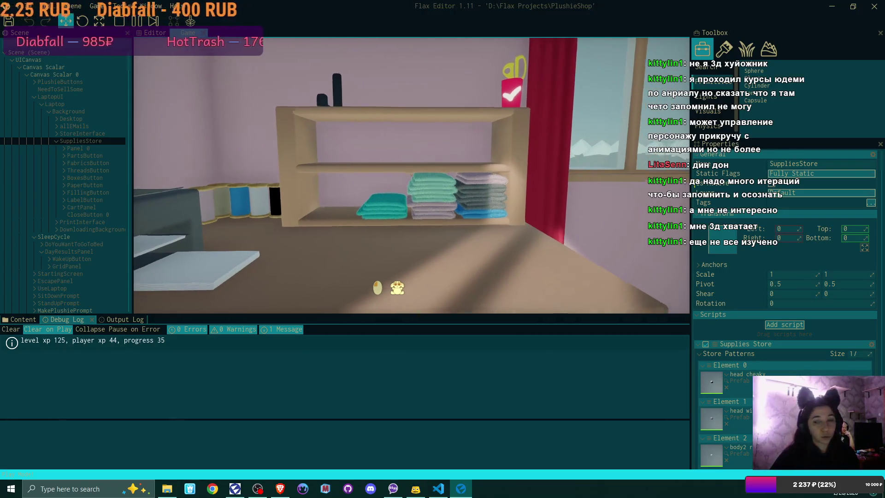
pyautogui.click(411, 177)
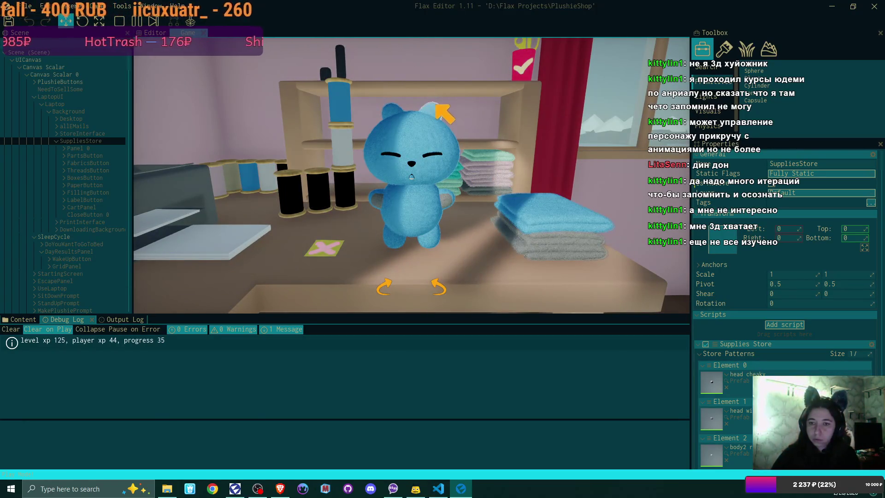
pyautogui.click(434, 282)
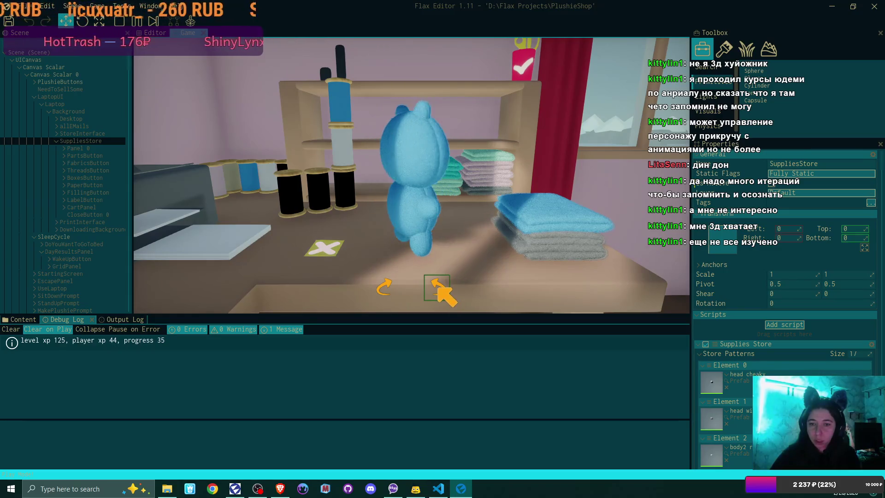
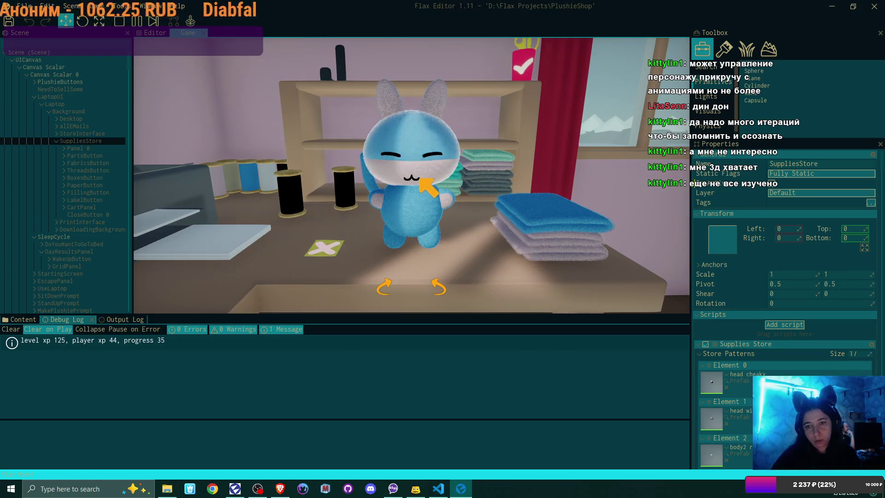
# - Give the blue bunny's head a new fabric pattern and confirm the finished plushie
pyautogui.click(414, 179)
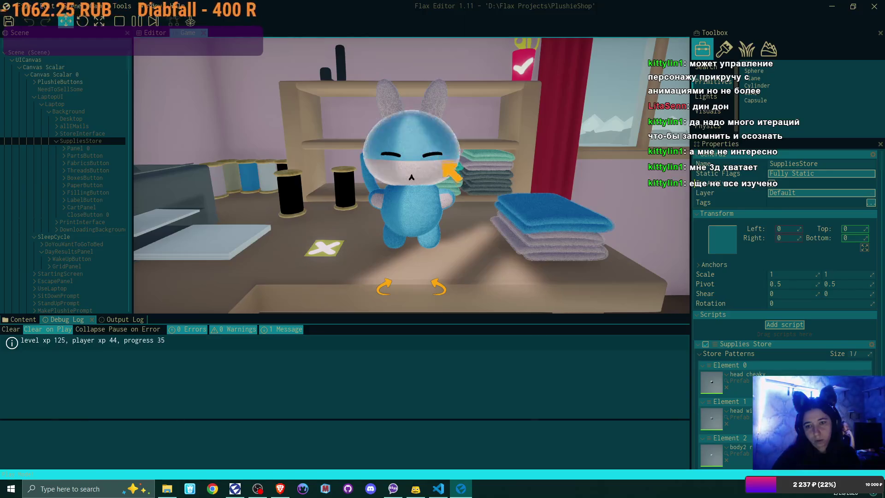
pyautogui.click(526, 77)
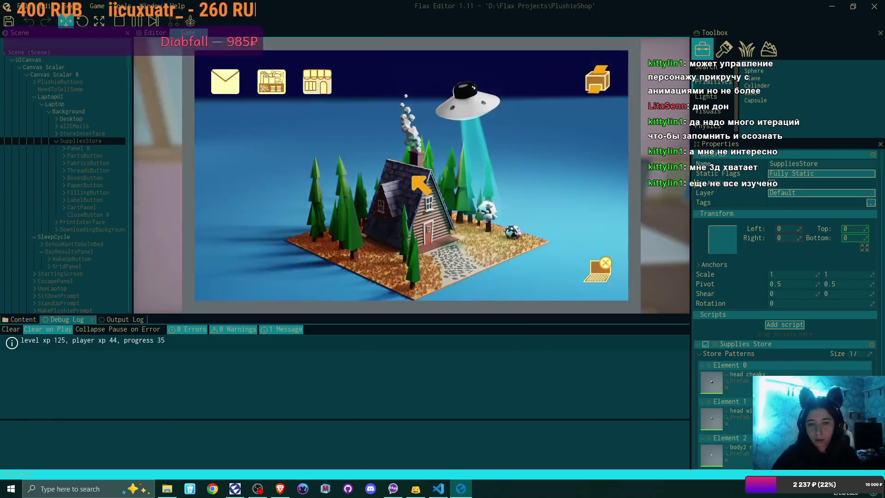
# - Name the laptop store's shop 'Best Plushies'
pyautogui.click(323, 86)
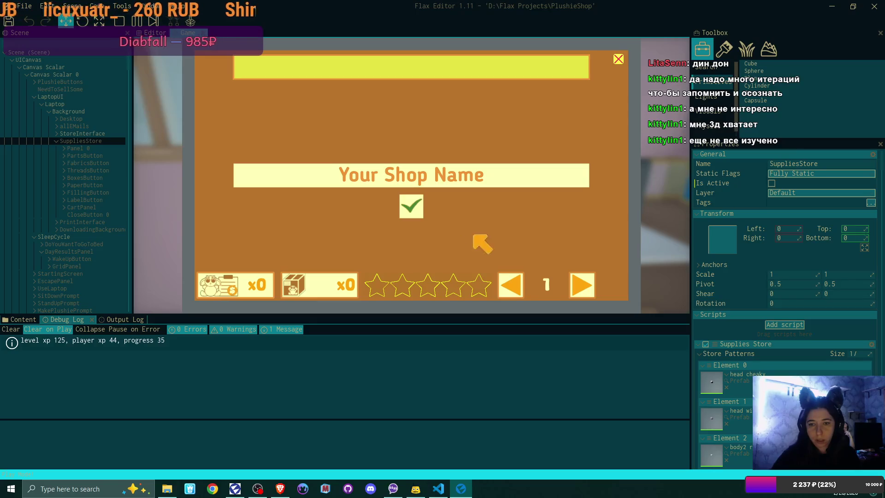
pyautogui.click(445, 178)
pyautogui.write('Best Plu')
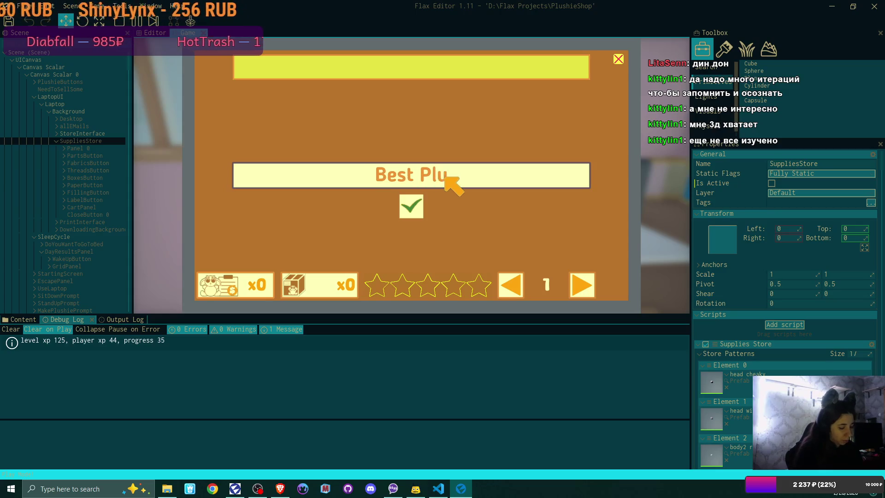
pyautogui.write('shies')
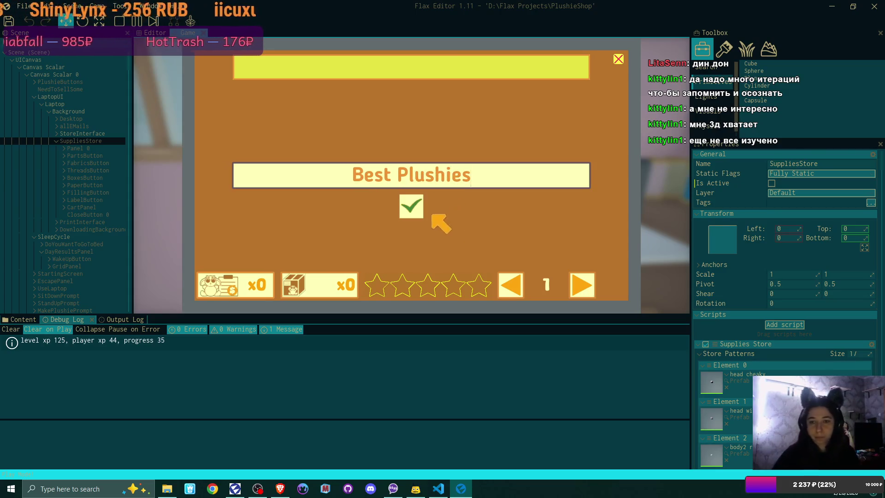
pyautogui.press('Return')
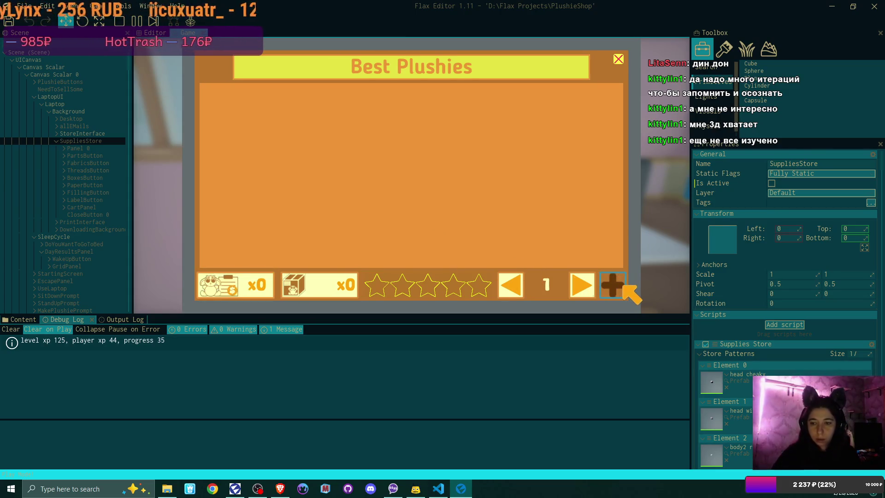
# - List two $25 bunny plushies, then close the store and leave the laptop
pyautogui.click(612, 285)
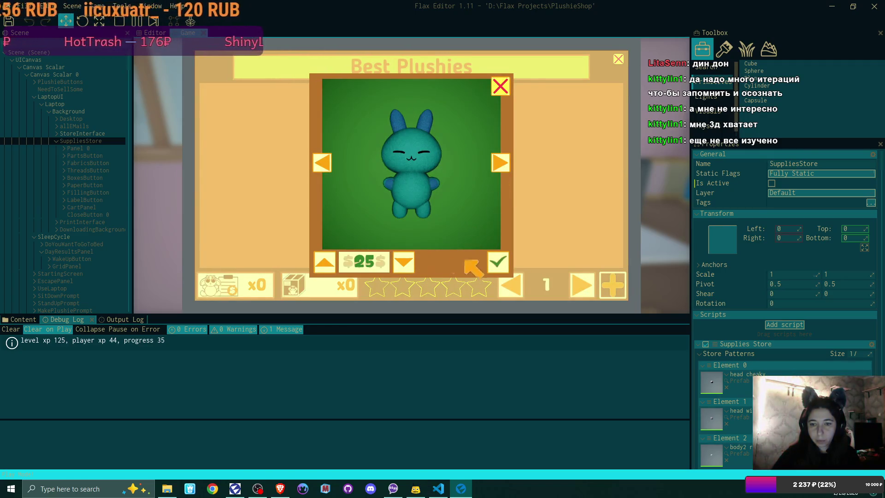
pyautogui.click(497, 262)
pyautogui.click(607, 284)
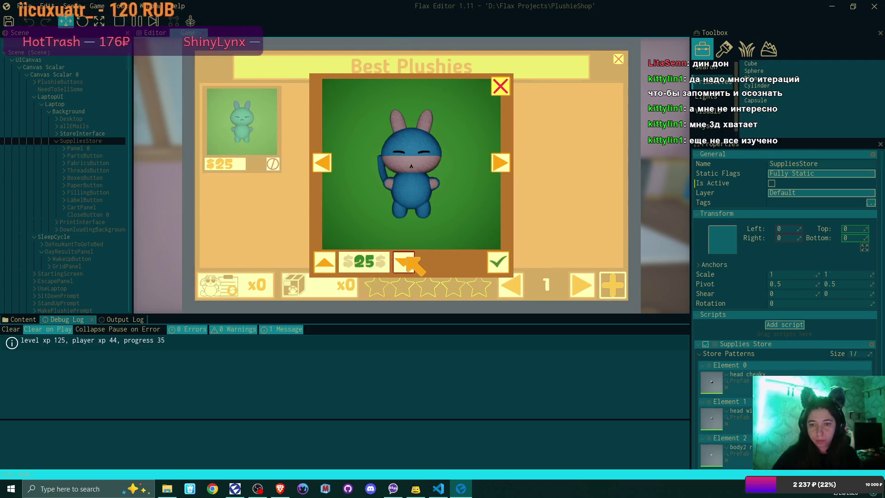
pyautogui.click(498, 261)
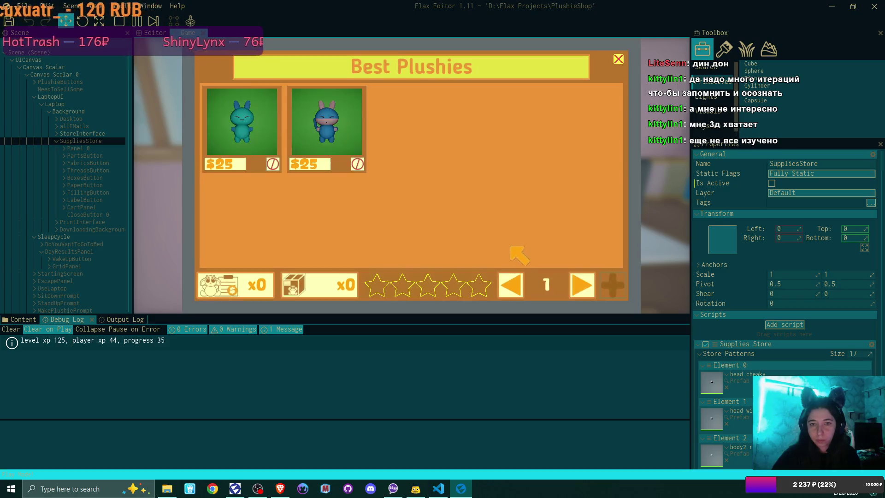
pyautogui.click(618, 59)
pyautogui.click(588, 268)
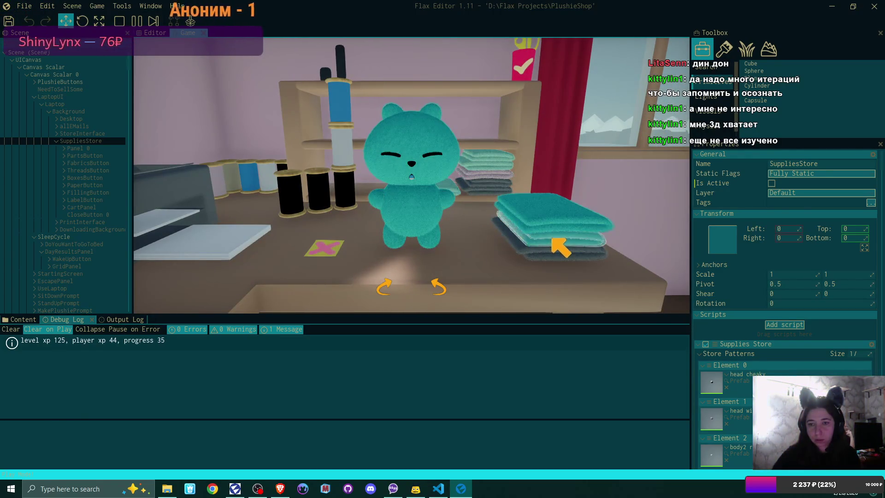
# - Make the plushie teal with a round head and small round ears
pyautogui.click(566, 250)
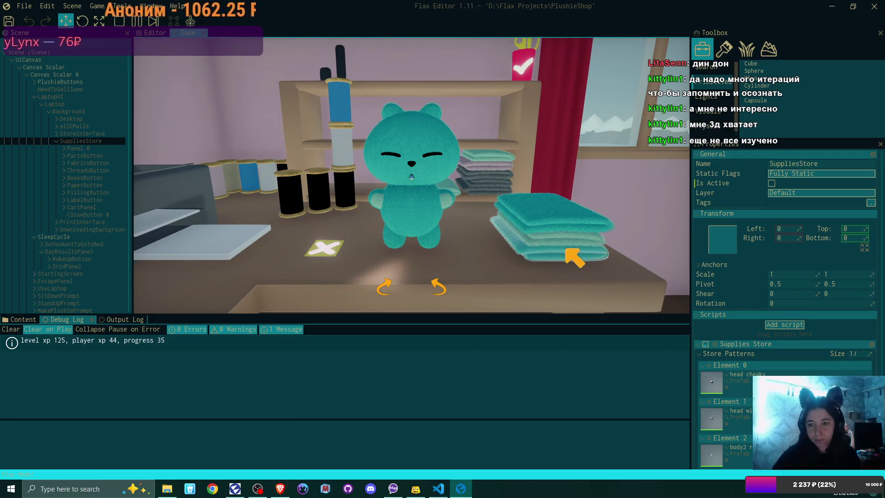
pyautogui.click(436, 112)
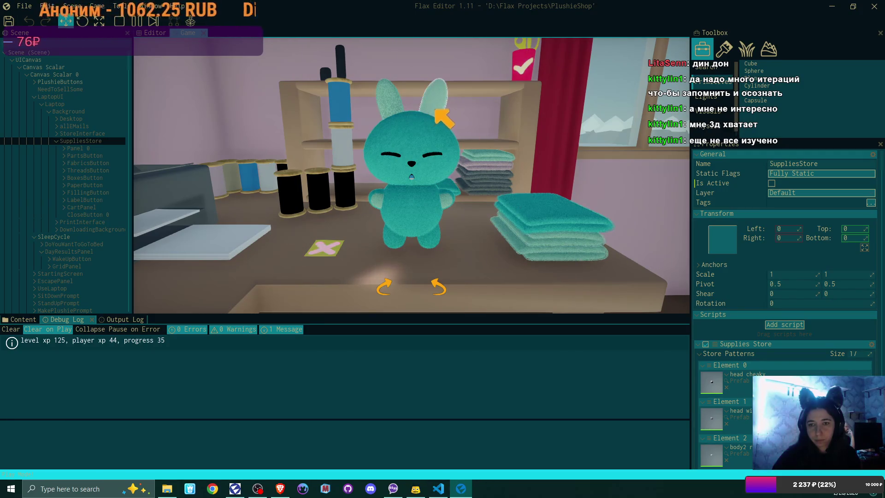
pyautogui.click(443, 117)
pyautogui.click(443, 118)
pyautogui.click(442, 118)
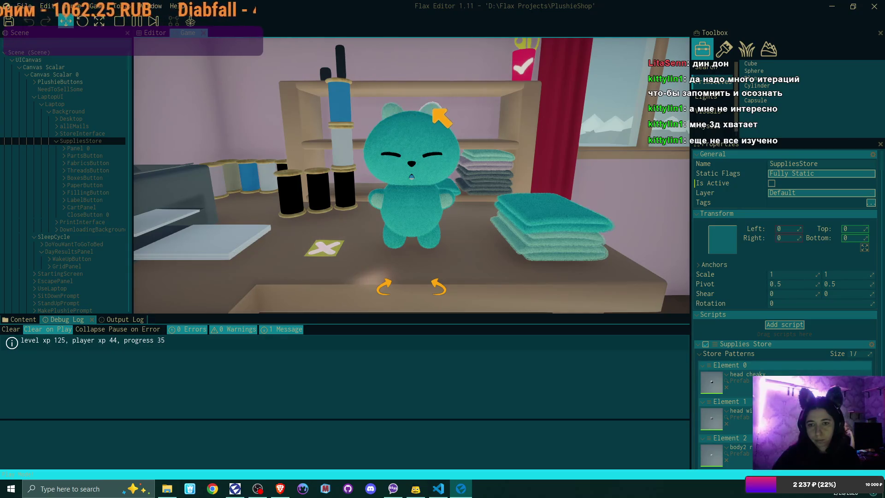
# - Choose a small mouth, angry open eyes and black thread, then finish the plushie
pyautogui.click(436, 160)
pyautogui.click(419, 165)
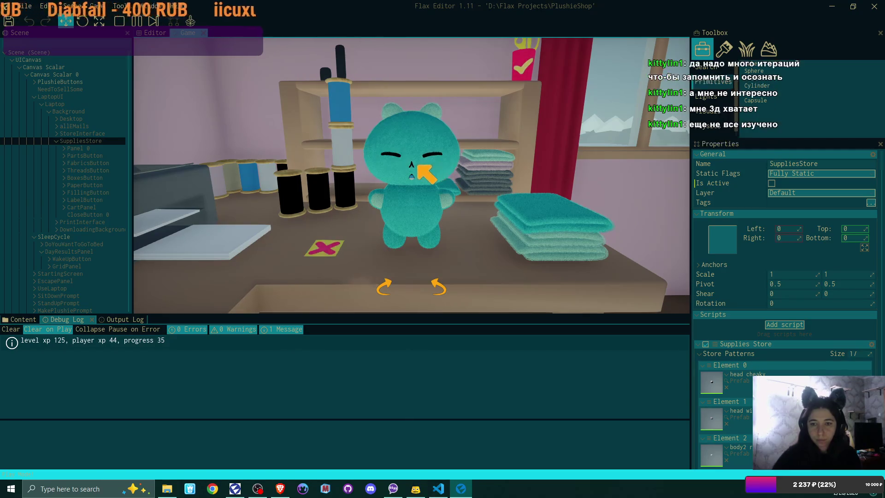
pyautogui.click(419, 165)
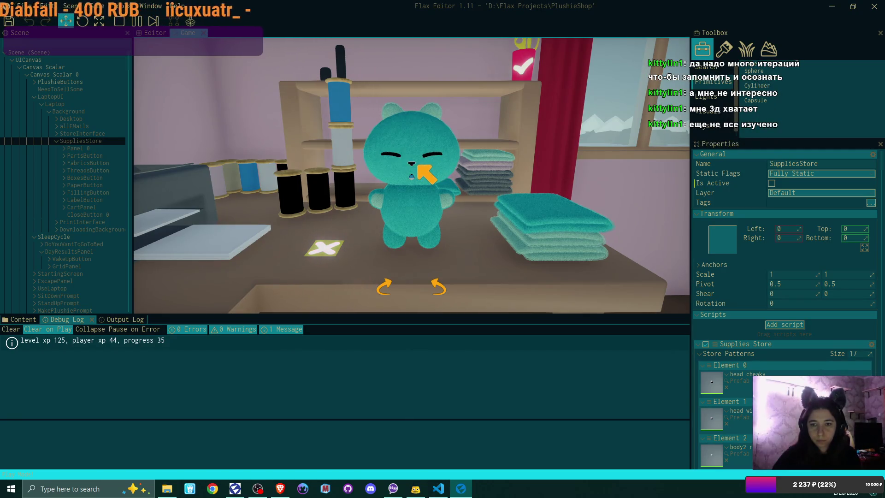
pyautogui.click(441, 152)
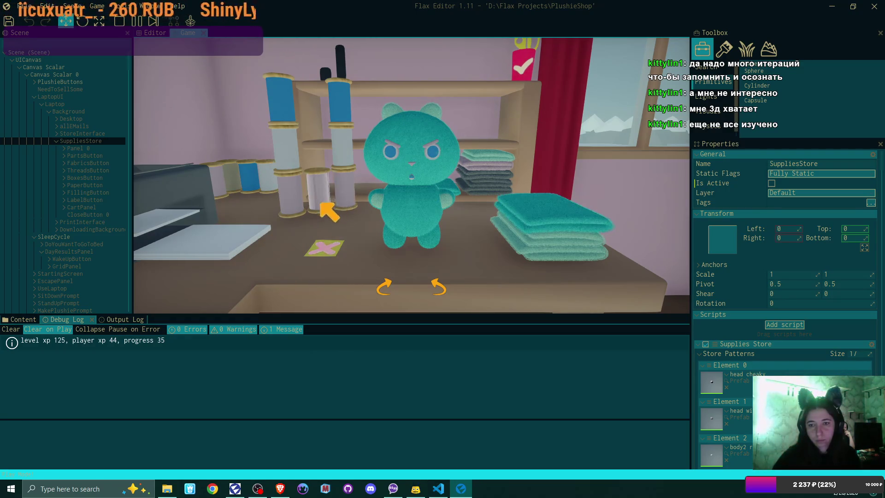
pyautogui.click(341, 121)
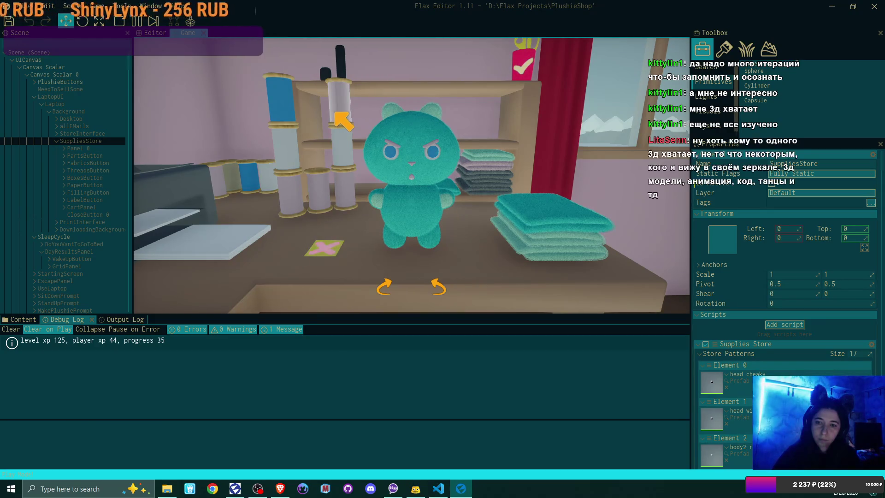
pyautogui.click(325, 247)
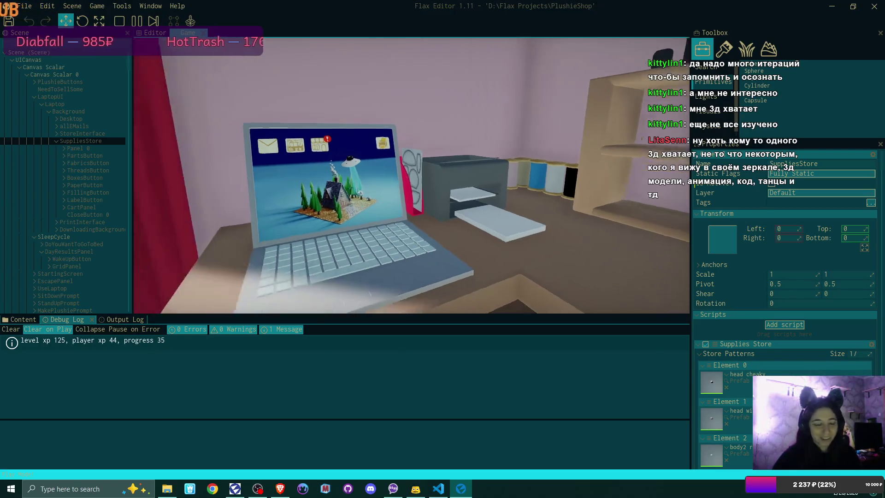
# - Label both bunny orders in Best Plushies' order mode, then open the labelled-parcel panel
pyautogui.click(411, 176)
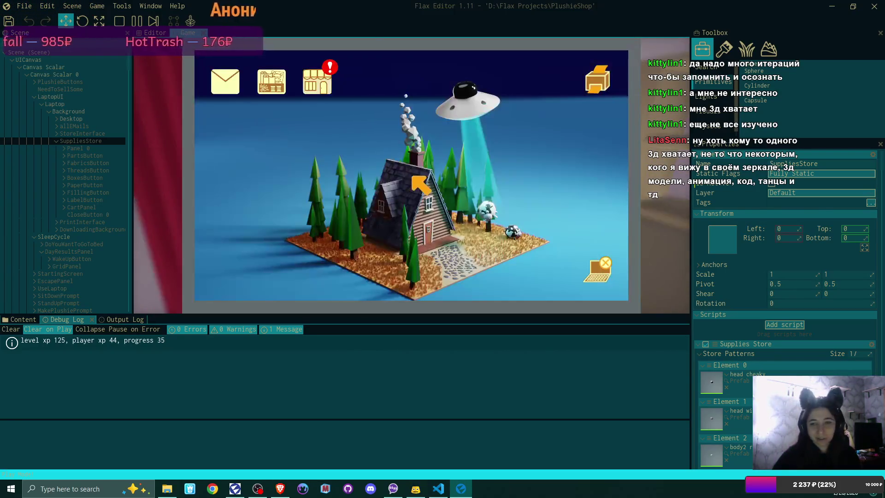
pyautogui.click(316, 81)
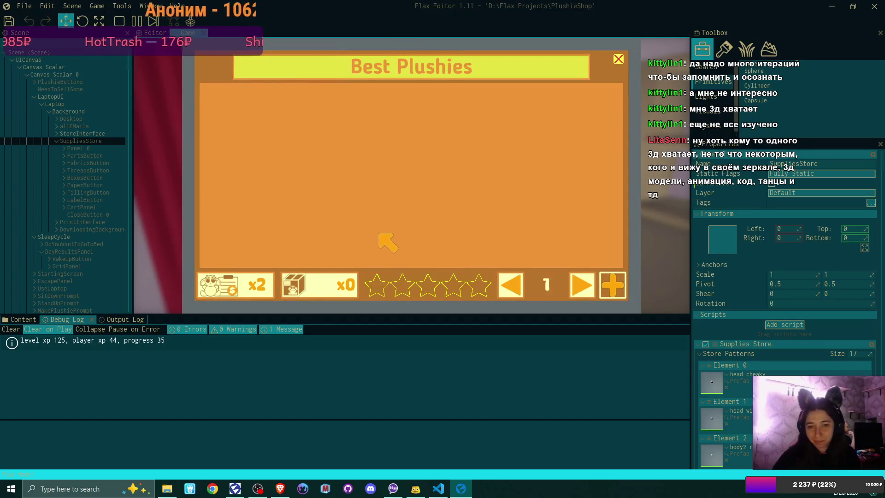
pyautogui.click(267, 276)
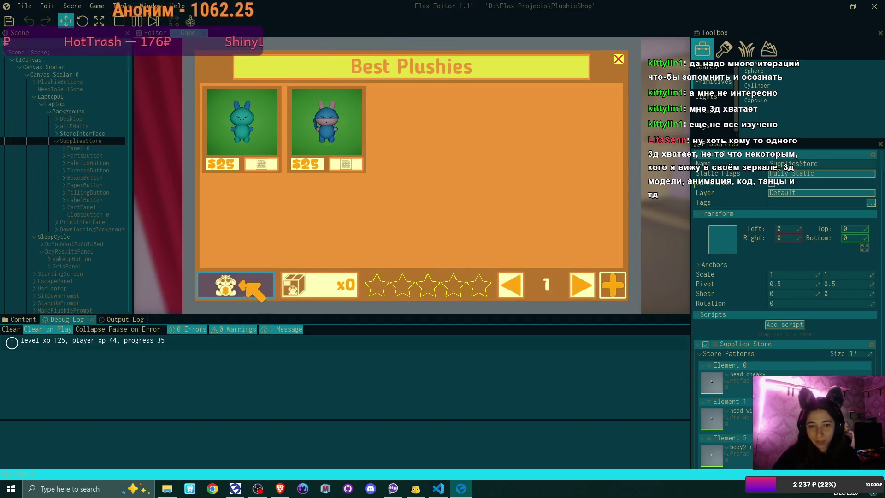
pyautogui.click(261, 162)
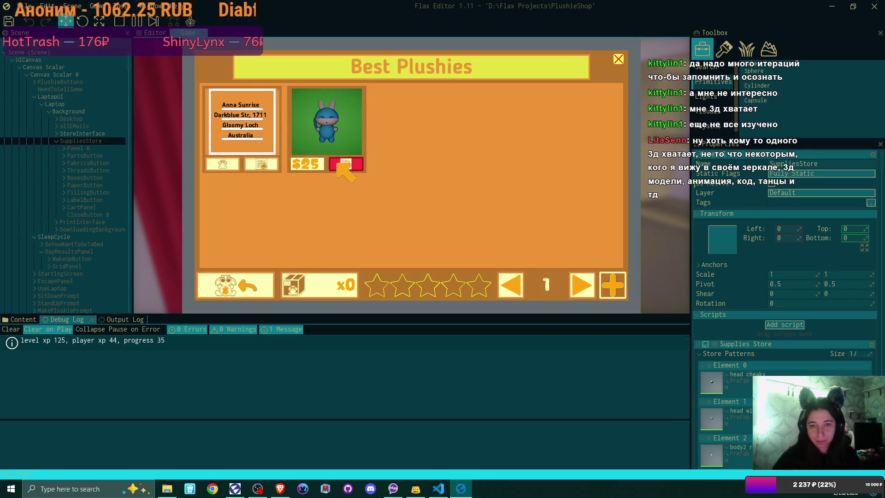
pyautogui.click(345, 163)
pyautogui.click(618, 59)
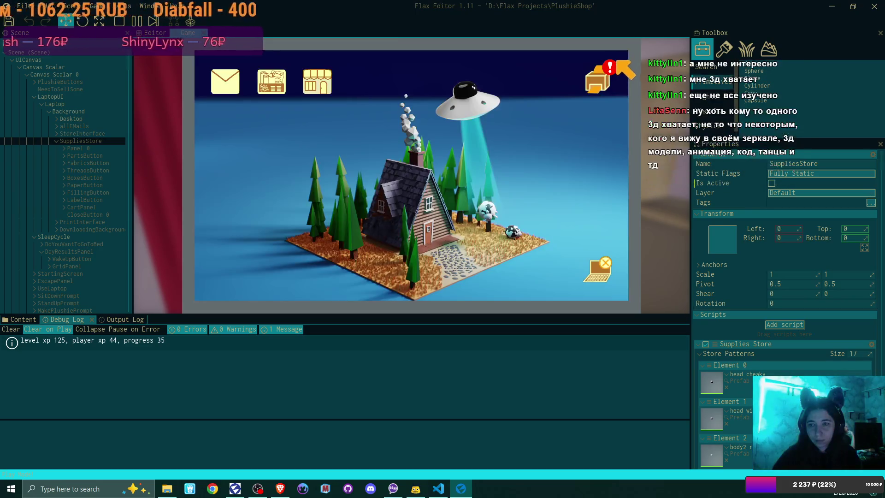
pyautogui.click(599, 82)
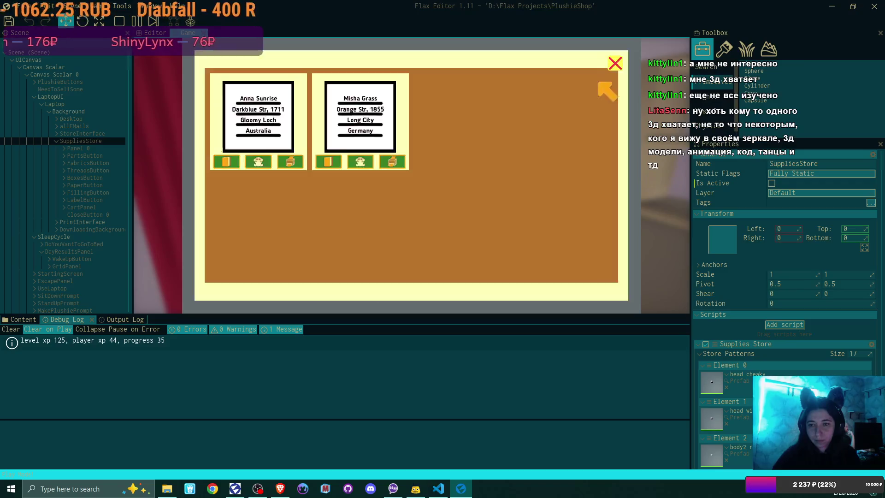
# - Colour the first parcel's label bright teal and ship it
pyautogui.click(257, 162)
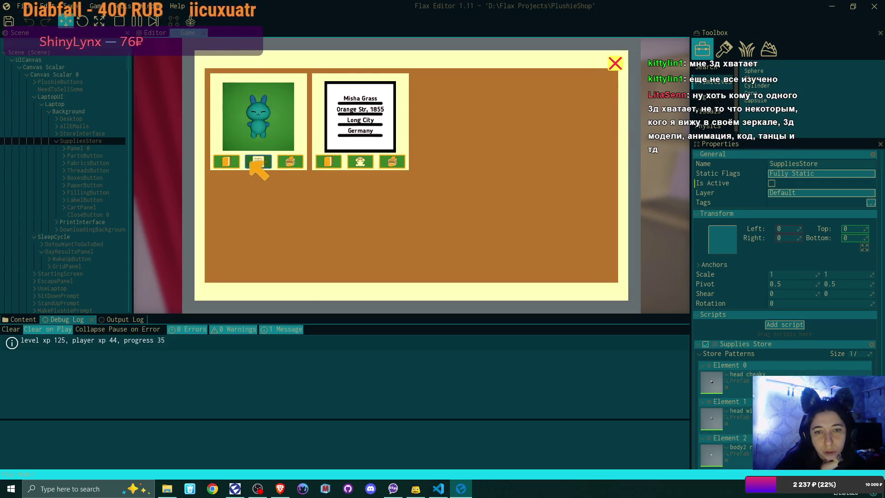
pyautogui.click(229, 161)
pyautogui.moveTo(470, 126); pyautogui.dragTo(511, 128)
pyautogui.moveTo(462, 162)
pyautogui.mouseDown()
pyautogui.moveTo(544, 171)
pyautogui.moveTo(534, 169)
pyautogui.mouseUp()
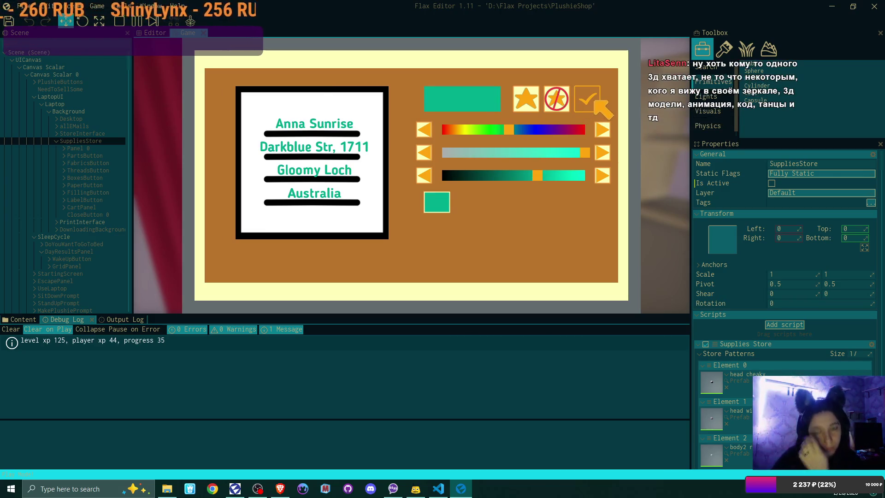
pyautogui.click(588, 102)
pyautogui.click(292, 160)
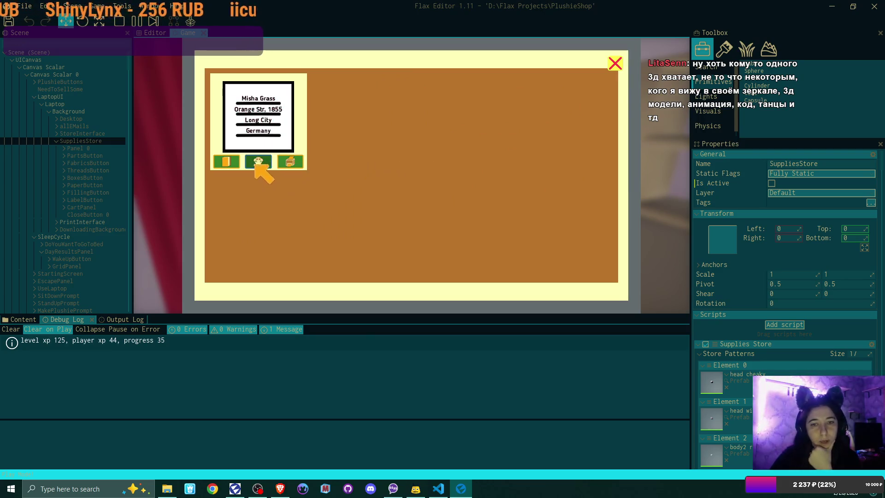
# - Colour the remaining bunny's label dark blue, print it, and close the supplies store
pyautogui.click(258, 160)
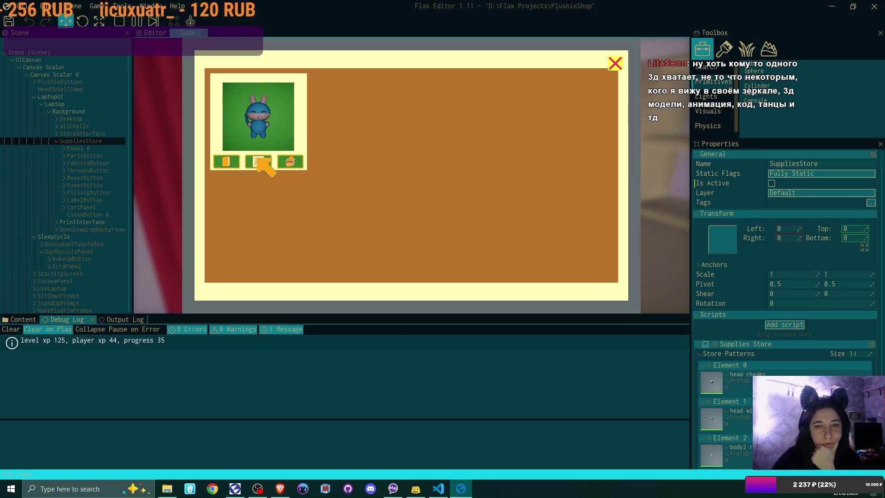
pyautogui.click(257, 159)
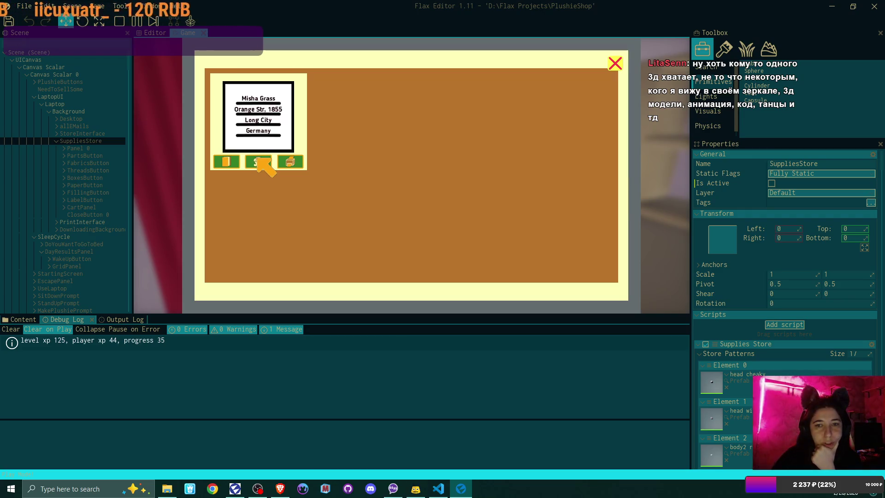
pyautogui.click(257, 159)
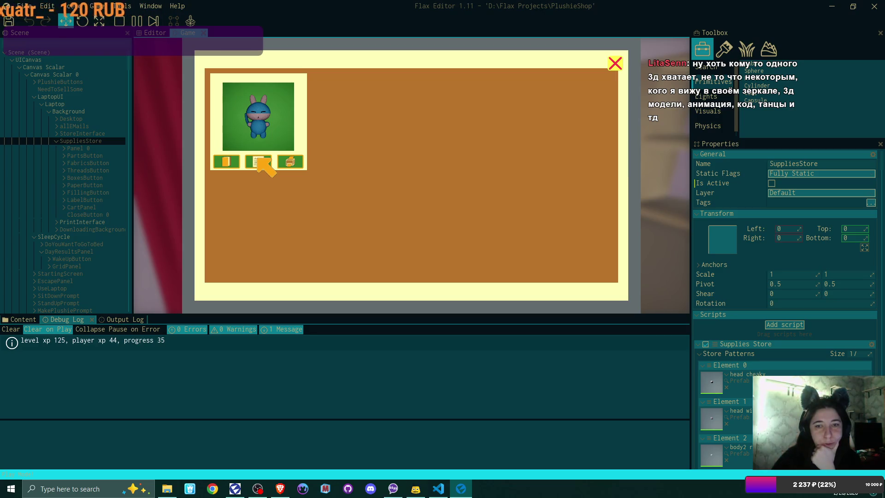
pyautogui.click(257, 159)
pyautogui.click(234, 161)
pyautogui.click(436, 203)
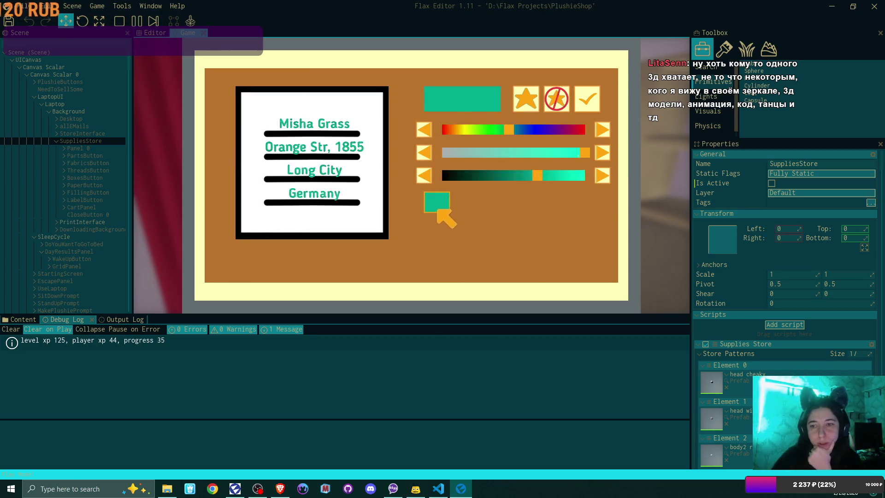
pyautogui.moveTo(507, 131); pyautogui.dragTo(532, 133)
pyautogui.click(589, 99)
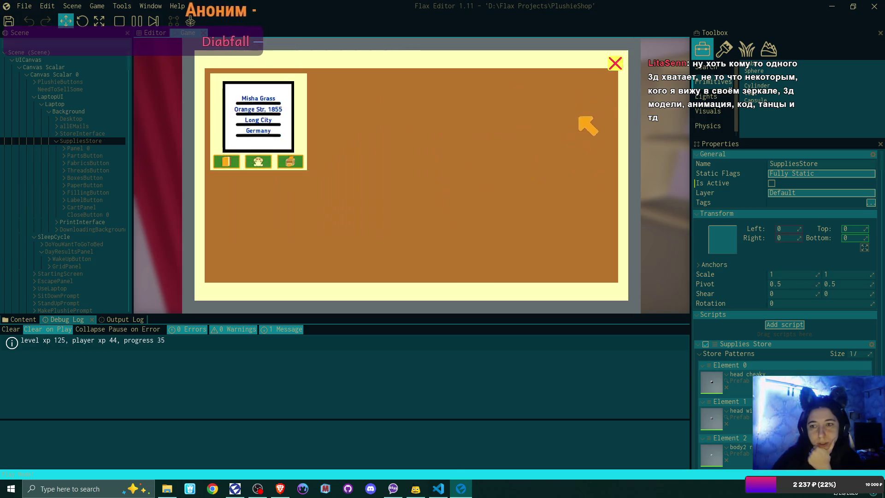
pyautogui.click(290, 161)
pyautogui.click(614, 63)
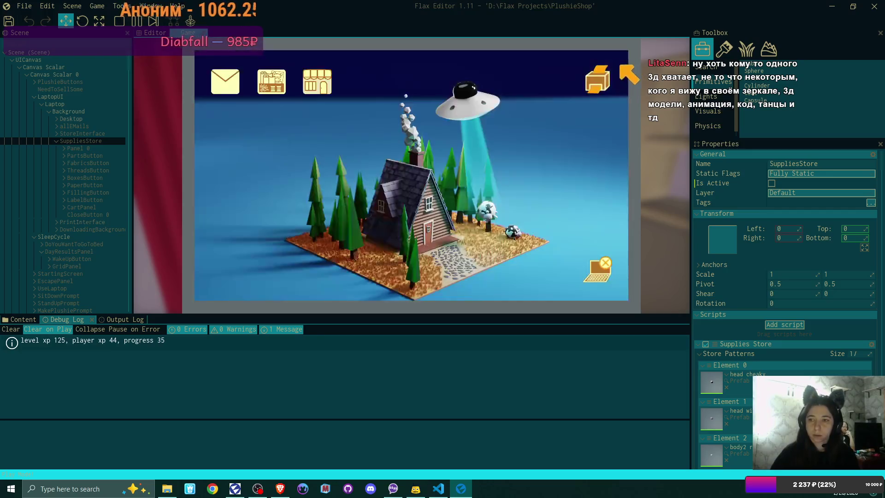
# - Leave the laptop, put the printed label on the desk, and set an empty box there
pyautogui.press('Escape')
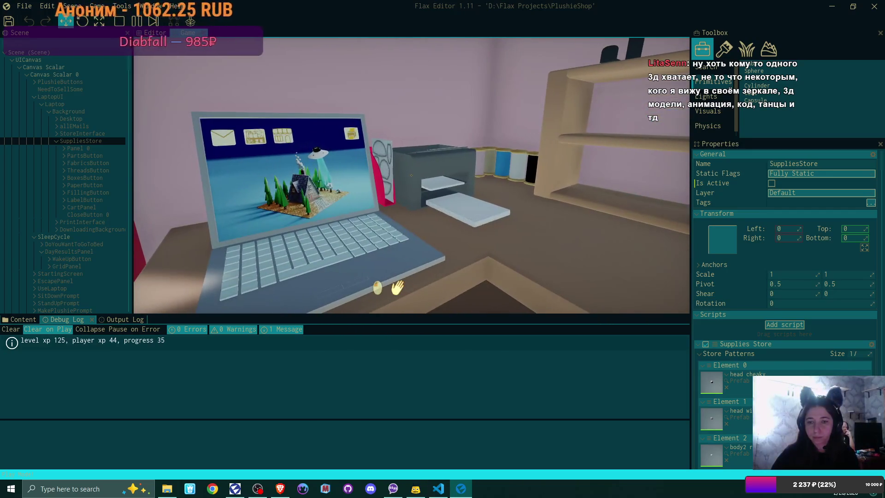
pyautogui.click(412, 176)
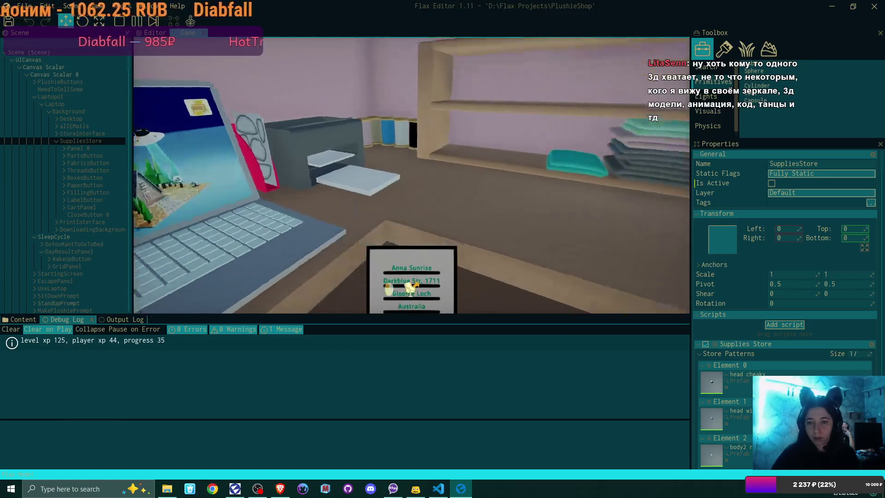
pyautogui.click(412, 175)
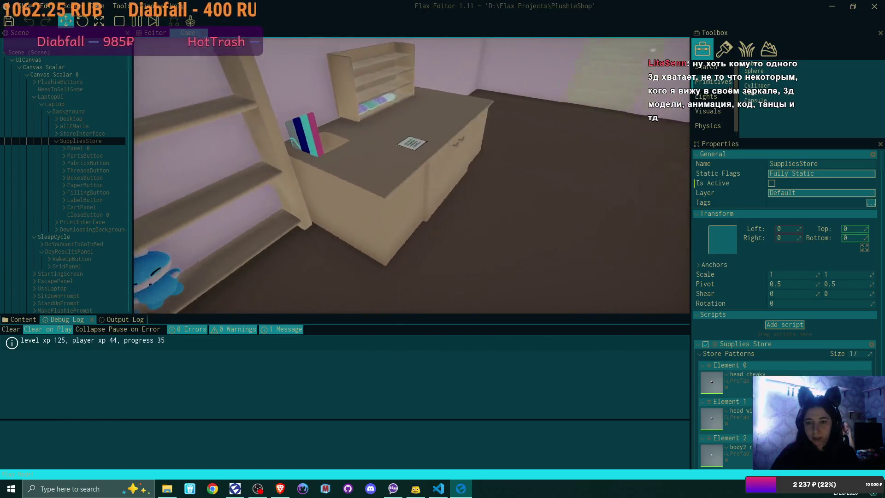
pyautogui.press('s')
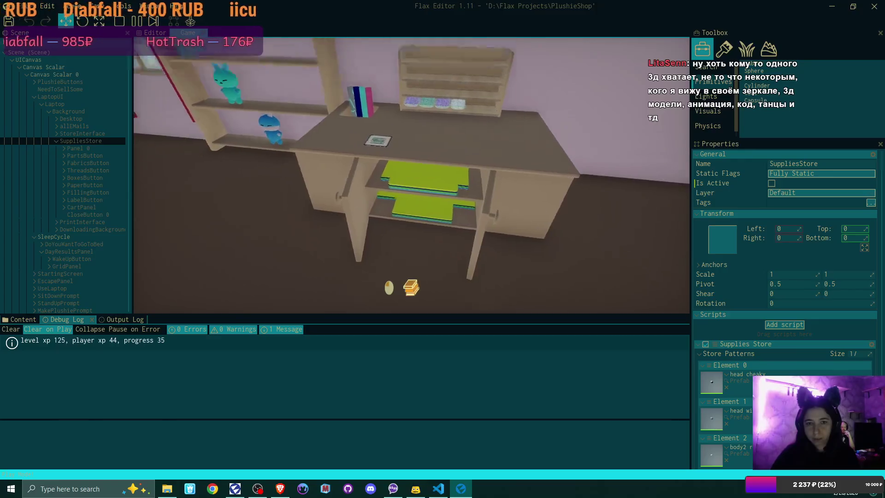
pyautogui.press('w')
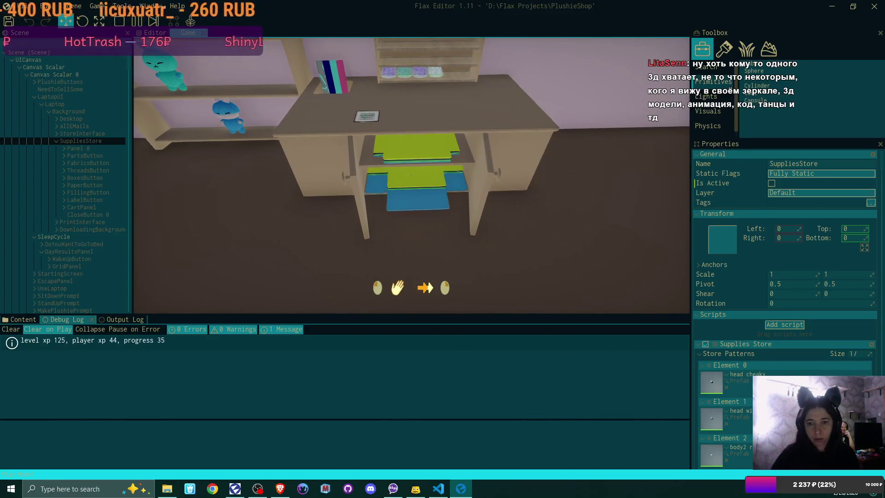
pyautogui.click(412, 175)
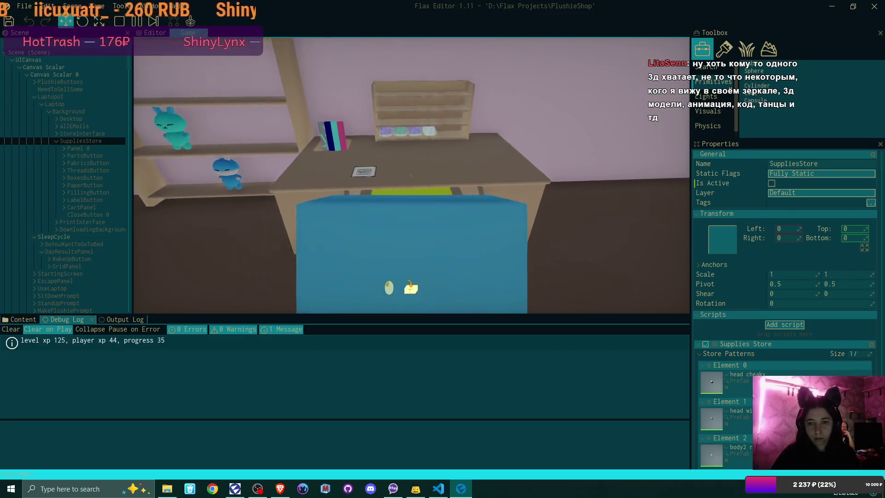
pyautogui.click(411, 176)
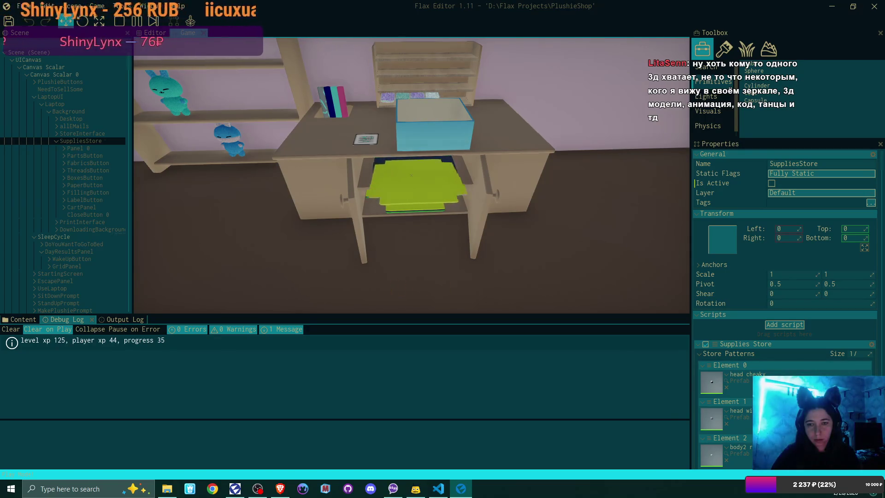
# - Add green fabric, place the blue bunny in the box, and close it with the label
pyautogui.click(411, 175)
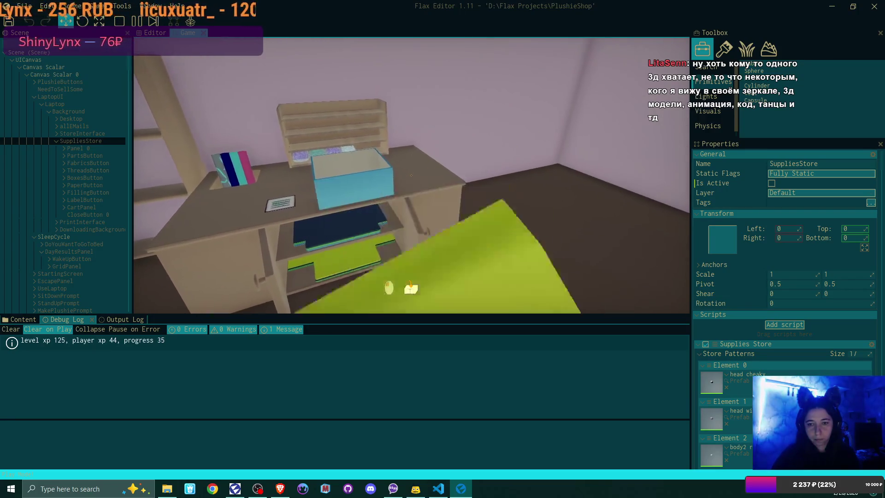
pyautogui.click(412, 175)
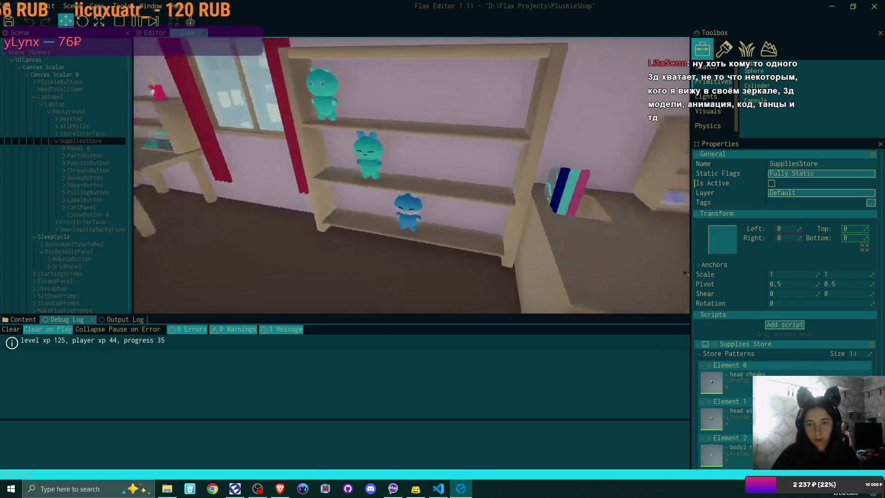
pyautogui.click(411, 176)
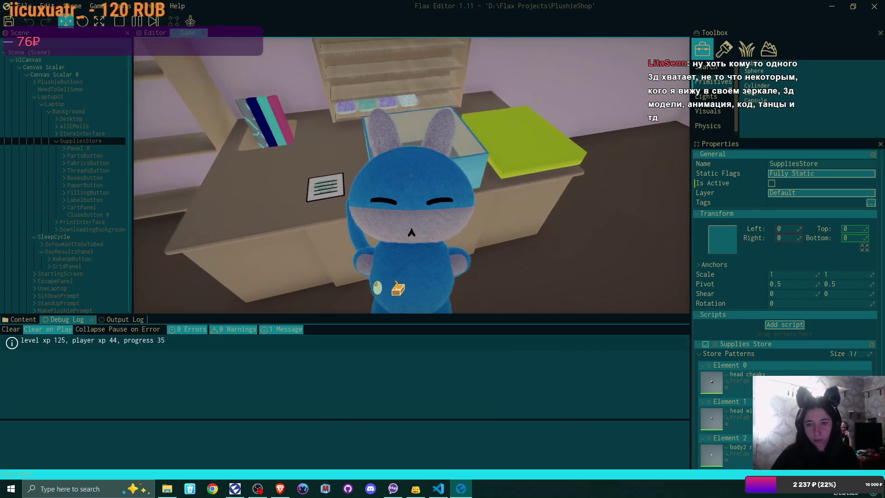
pyautogui.click(411, 175)
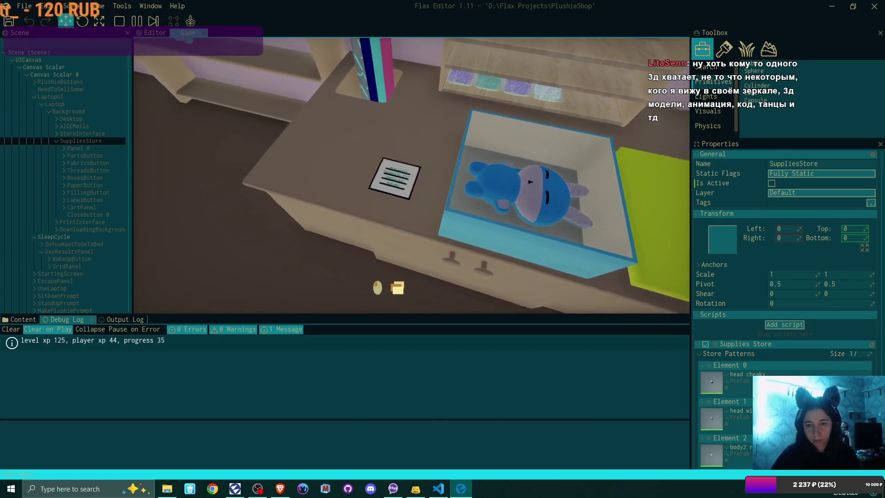
pyautogui.click(411, 175)
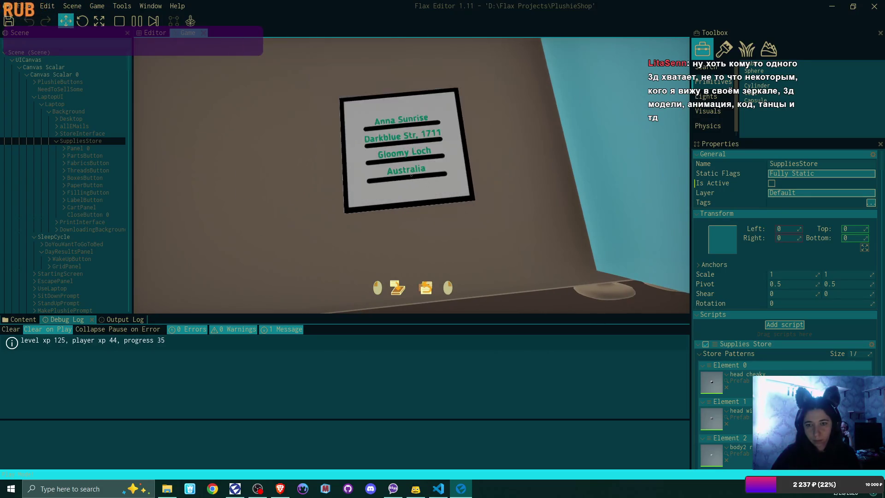
pyautogui.click(411, 175)
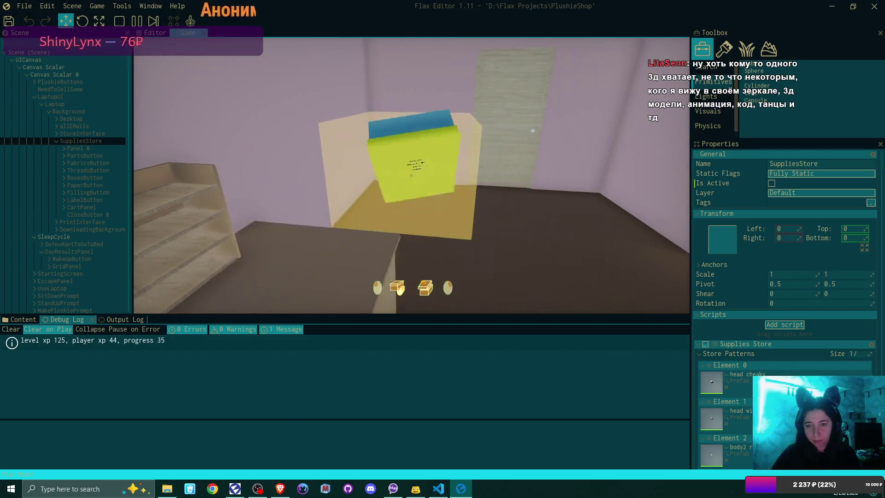
# - Ship the labelled box, then take blue fabric and drop the teal plushie into the green box
pyautogui.click(398, 289)
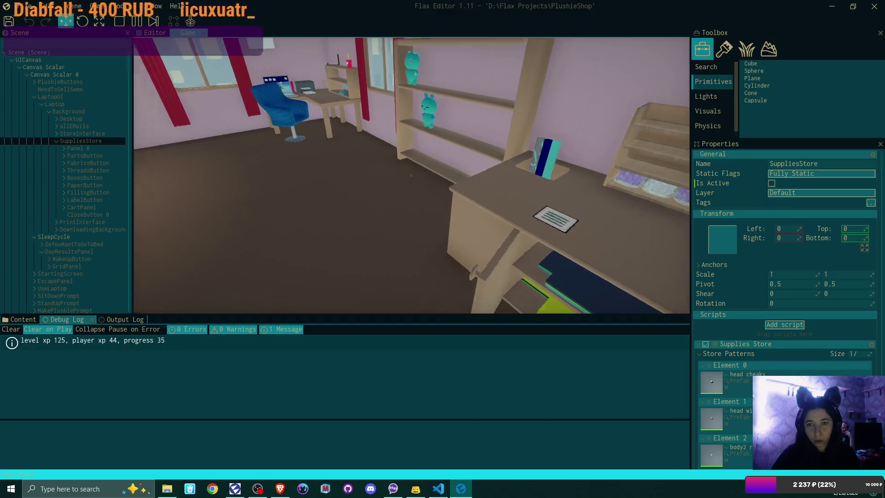
pyautogui.press('w')
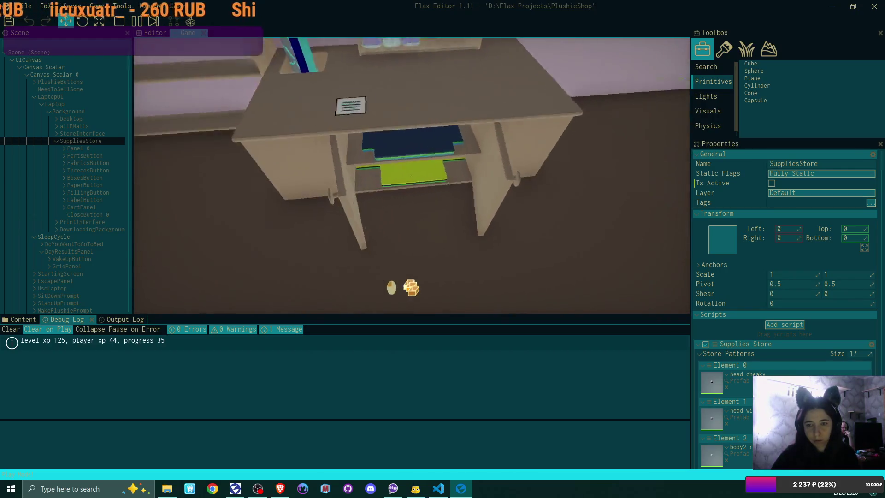
pyautogui.click(411, 175)
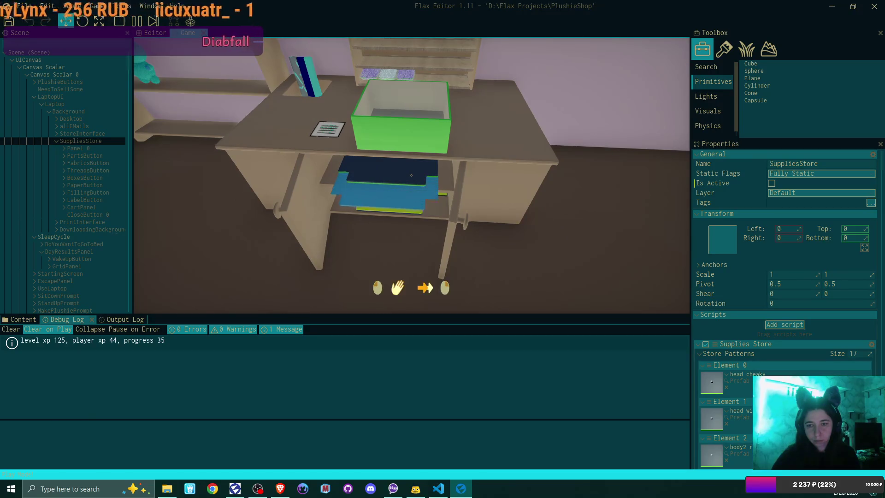
pyautogui.click(411, 176)
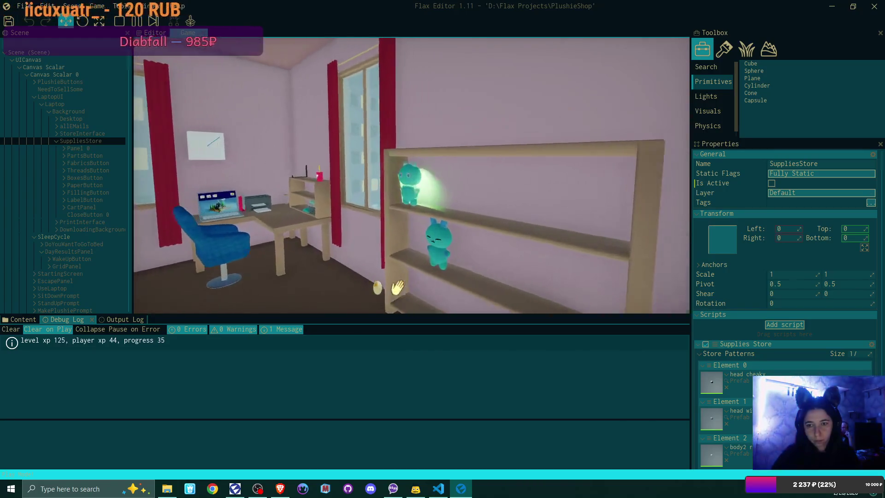
pyautogui.click(411, 175)
pyautogui.click(411, 175)
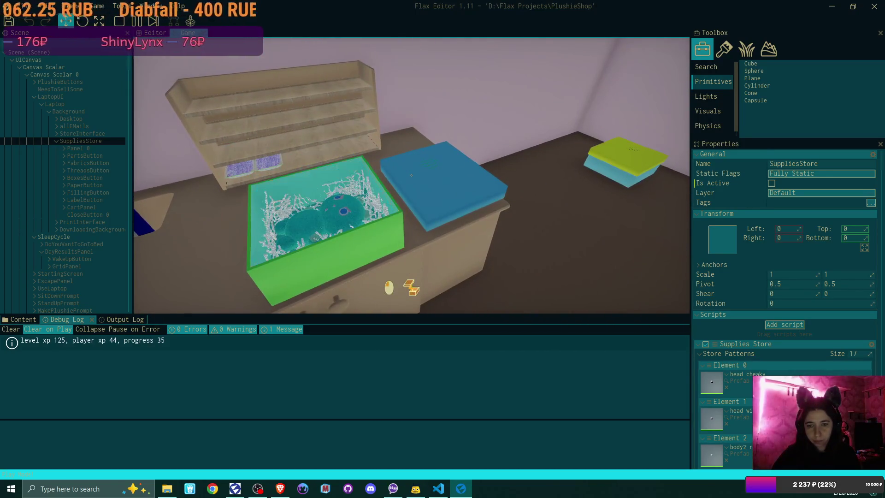
# - Walk to the bed and confirm sleeping to end the day
pyautogui.press('e')
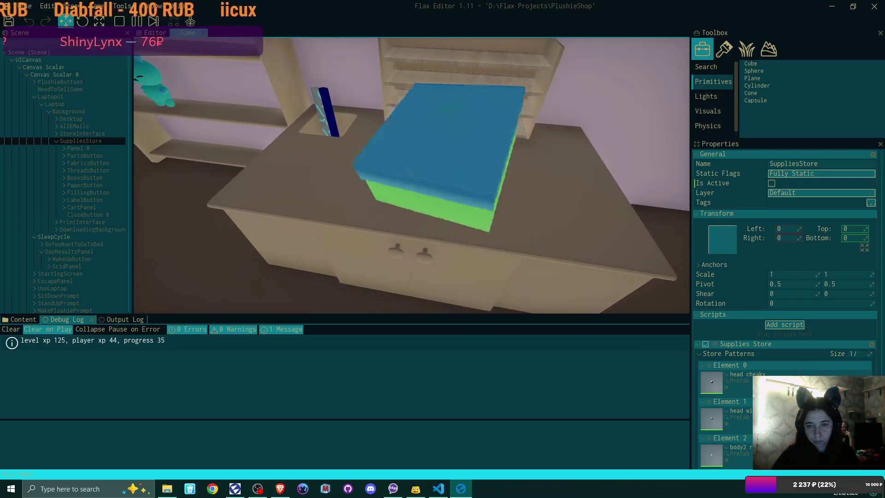
pyautogui.press('e')
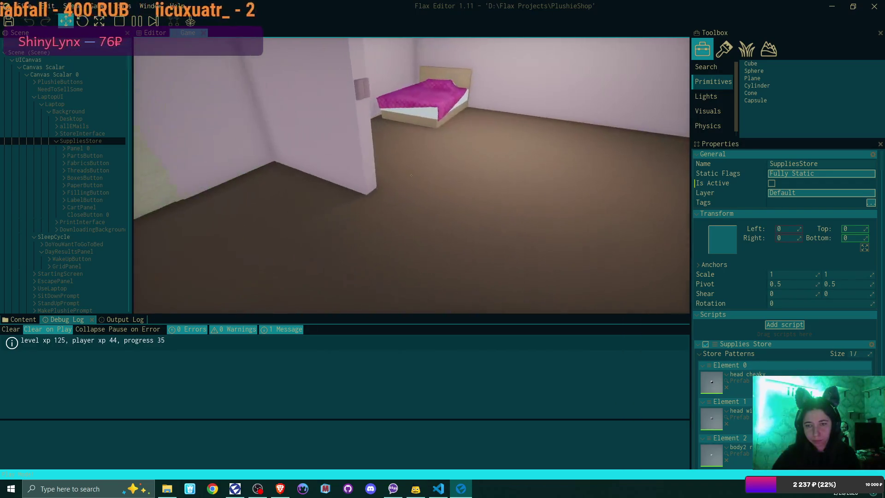
pyautogui.press('w')
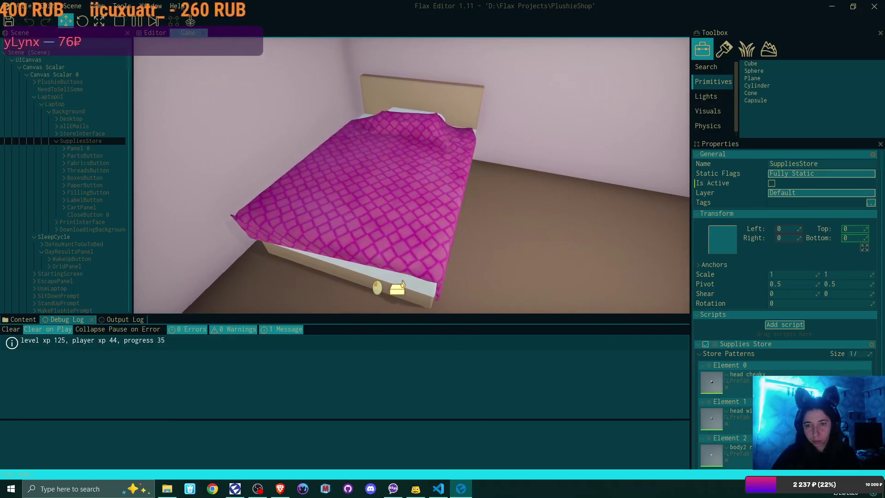
pyautogui.press('e')
pyautogui.click(367, 226)
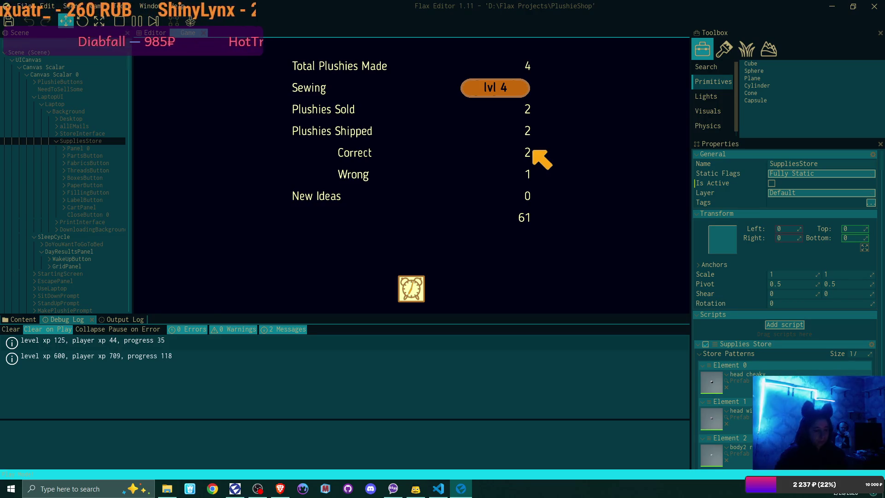
# - Inspect the xpForLvlUp threshold values in StoragePlugin.cs, then go back to the game's results
pyautogui.click(438, 488)
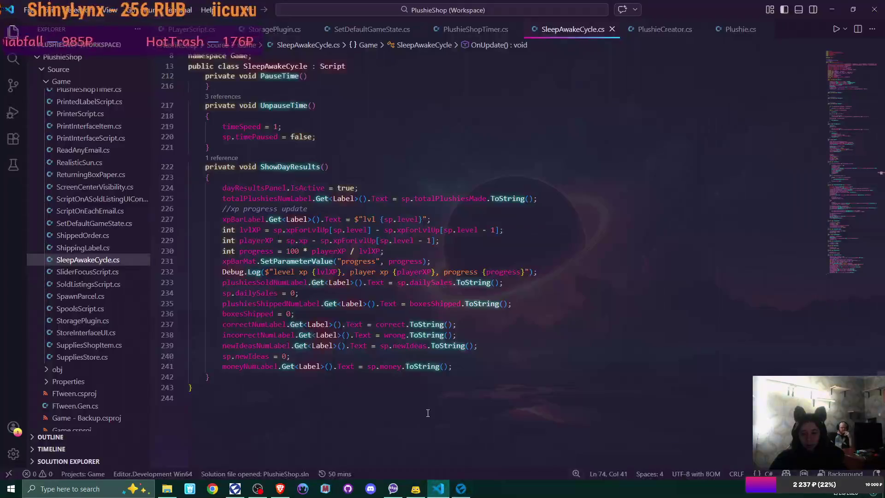
pyautogui.click(277, 29)
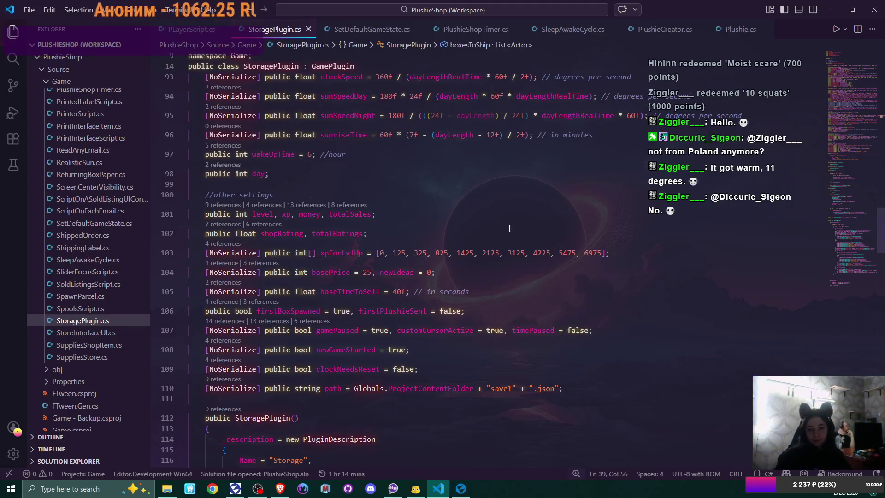
pyautogui.moveTo(469, 250)
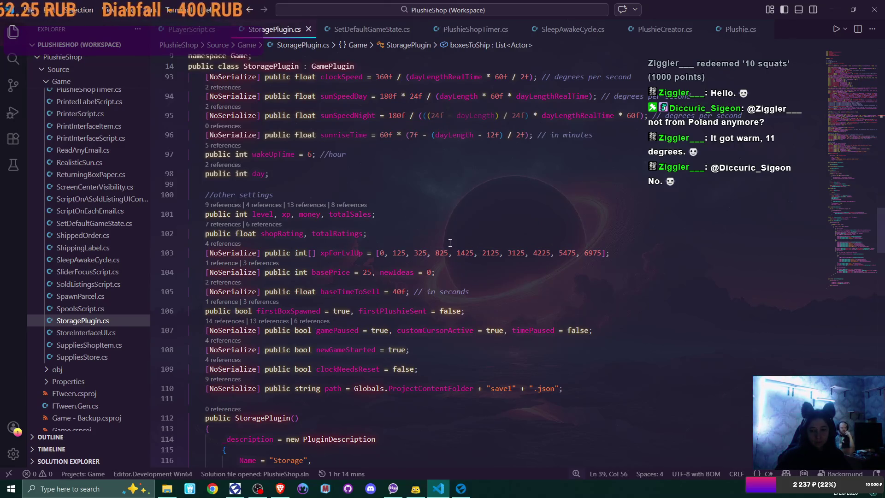
pyautogui.click(461, 489)
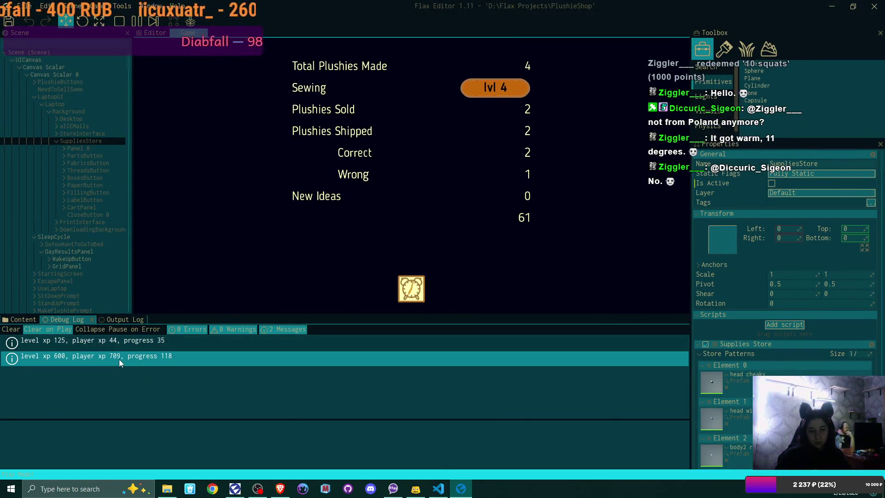
# - Stop the Flax play session, then bring StoragePlugin.cs in VS Code back to front
pyautogui.click(439, 488)
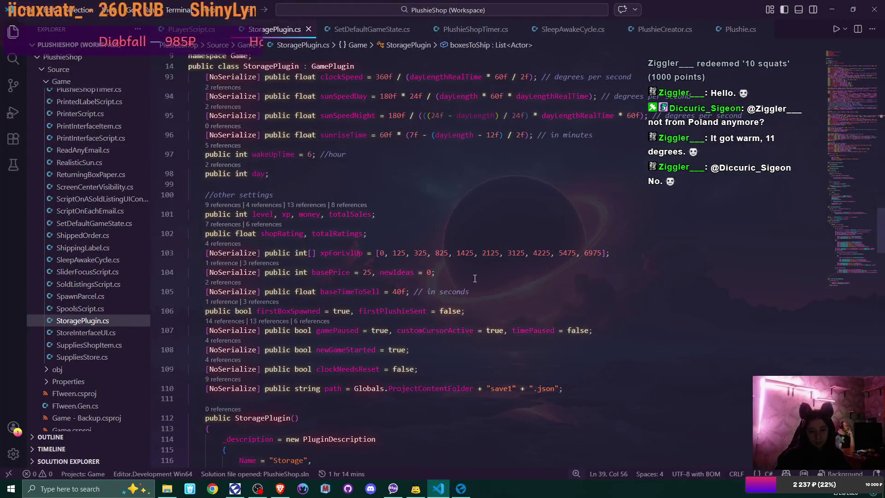
pyautogui.click(461, 489)
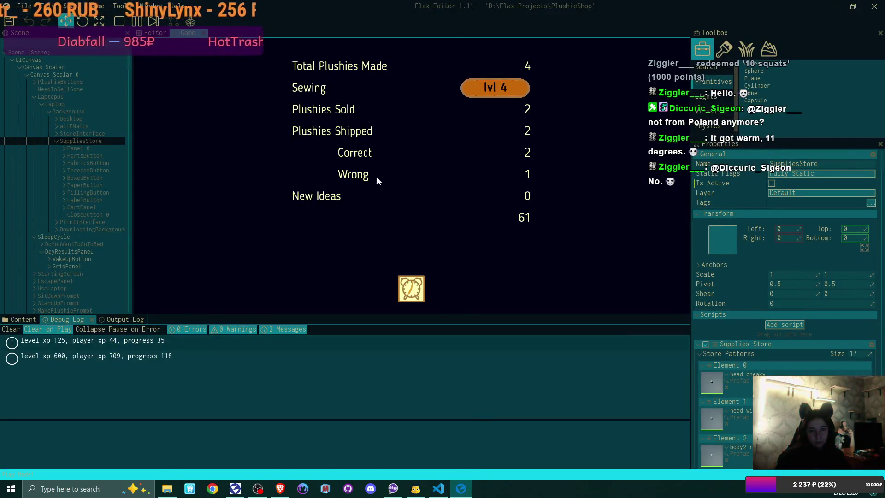
pyautogui.click(119, 21)
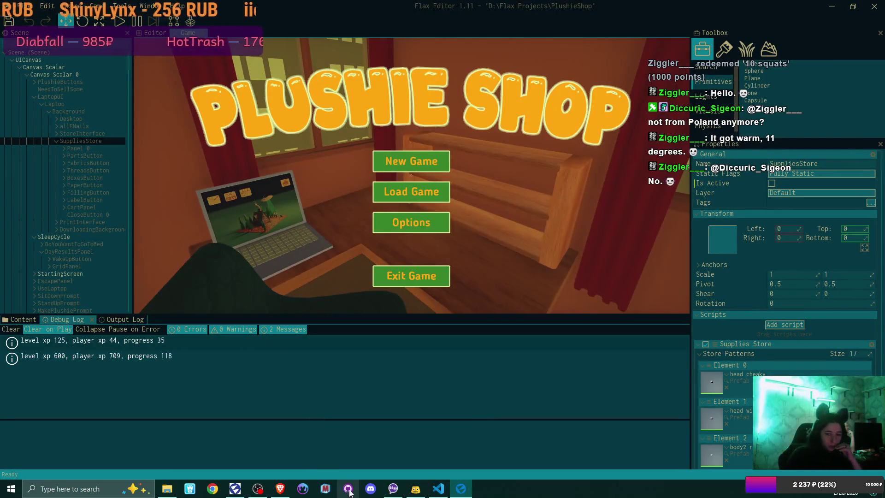
pyautogui.click(440, 491)
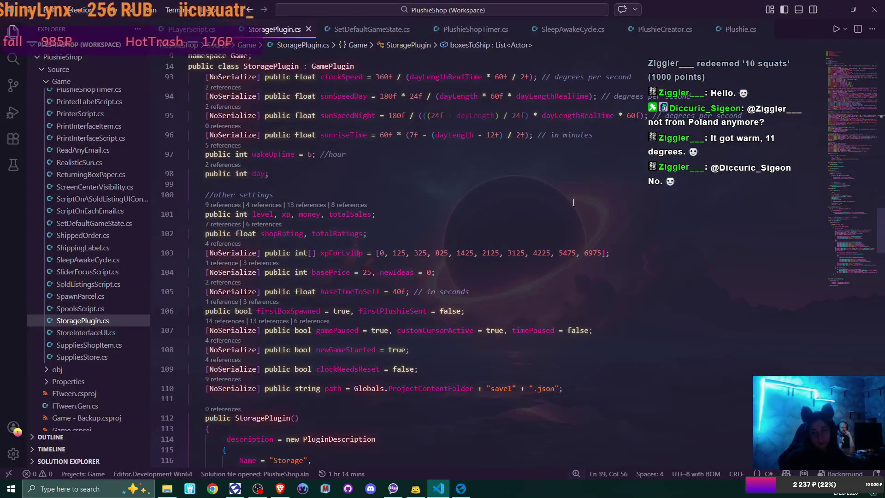
# - Open PlushieCreator.cs and highlight currentPlushie to see where it is used
pyautogui.click(651, 28)
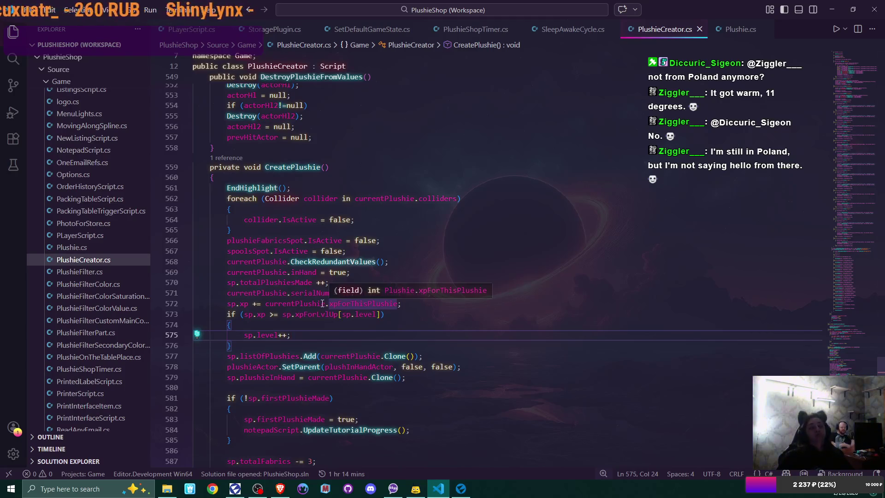
pyautogui.doubleClick(323, 303)
pyautogui.scroll(8, 461, 191)
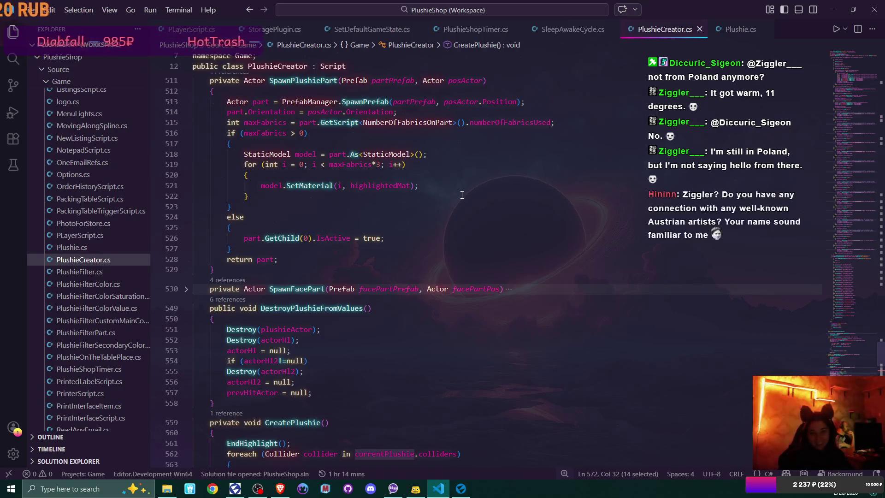
pyautogui.scroll(4, 462, 195)
pyautogui.scroll(2, 462, 195)
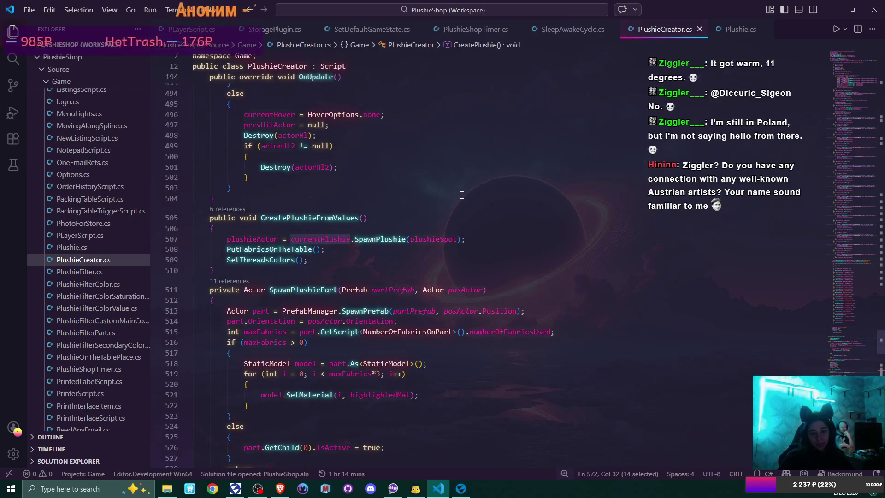
pyautogui.scroll(2, 462, 194)
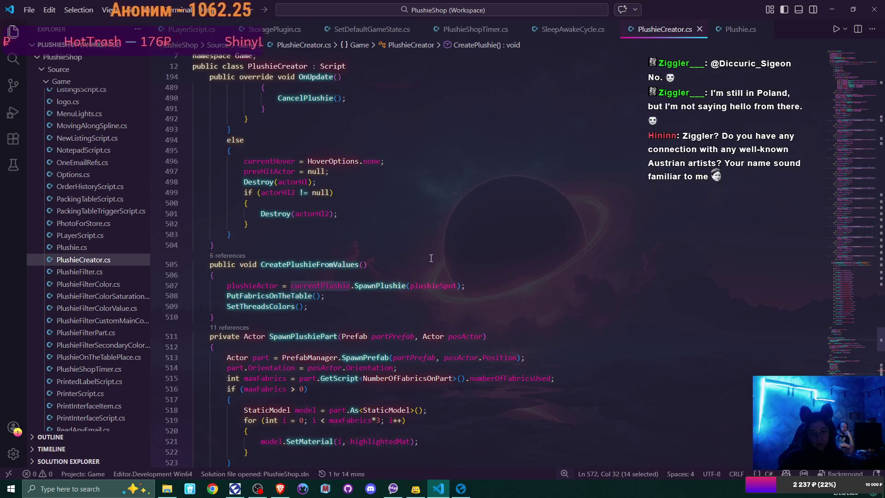
# - Inspect currentPlushie in CreatePlushieFromValues, adding then undoing a blank line so the code stays unchanged
pyautogui.doubleClick(328, 286)
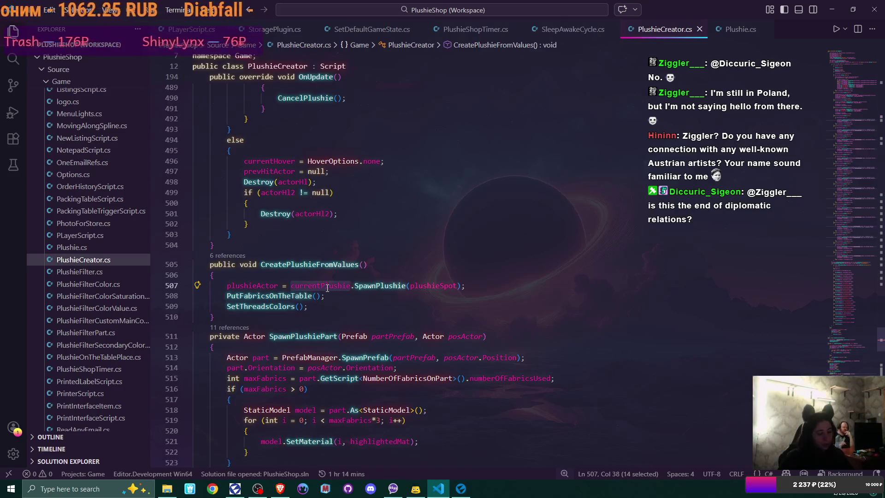
pyautogui.click(293, 276)
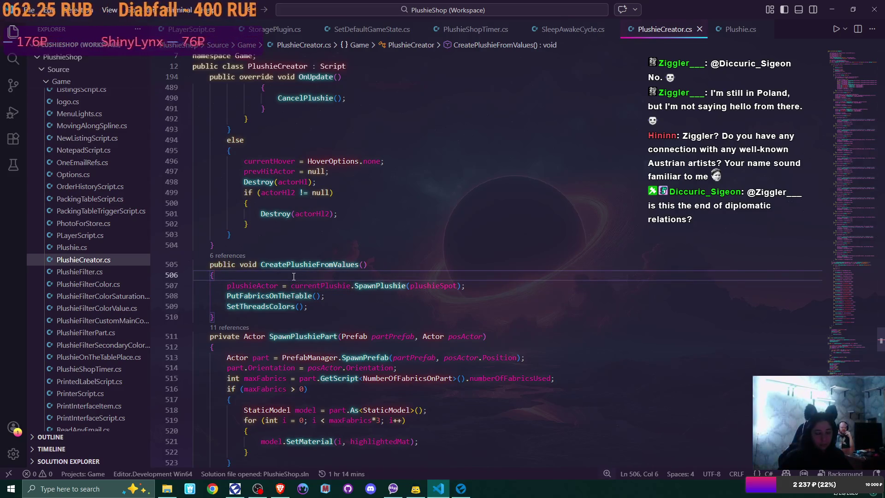
pyautogui.press('Return')
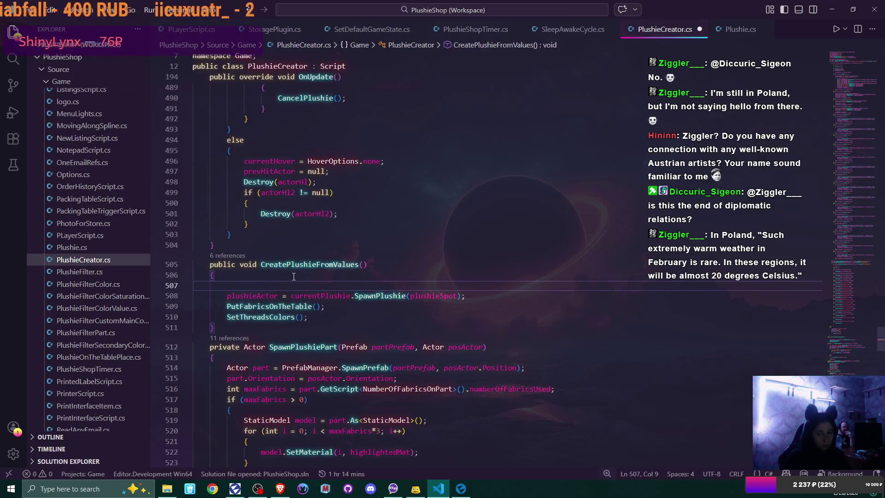
pyautogui.hotkey('ctrl', 'z')
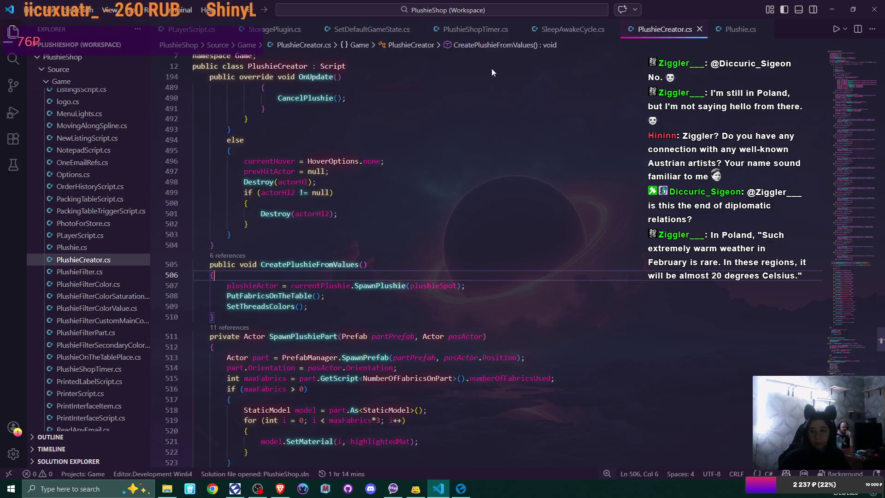
# - In Plushie.cs SpawnPlushie, add 'xpForThisPlushie = 0;' on a new line after line 197
pyautogui.click(739, 36)
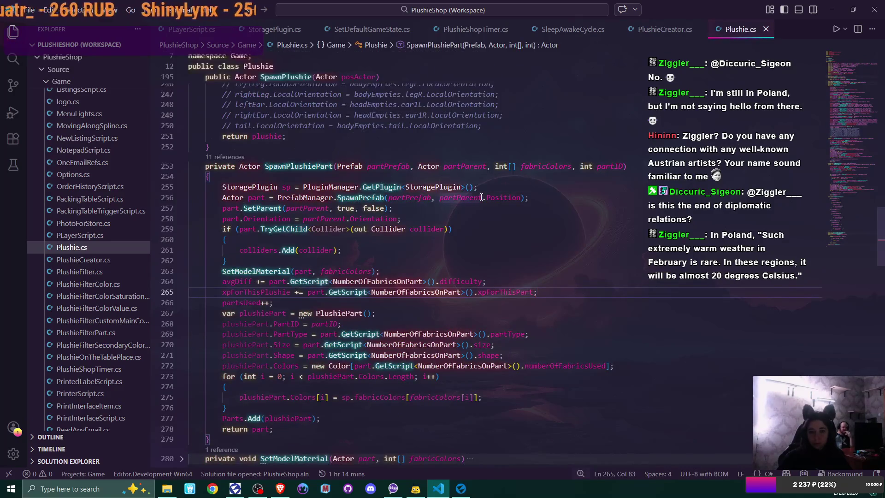
pyautogui.scroll(8, 489, 214)
pyautogui.scroll(10, 488, 213)
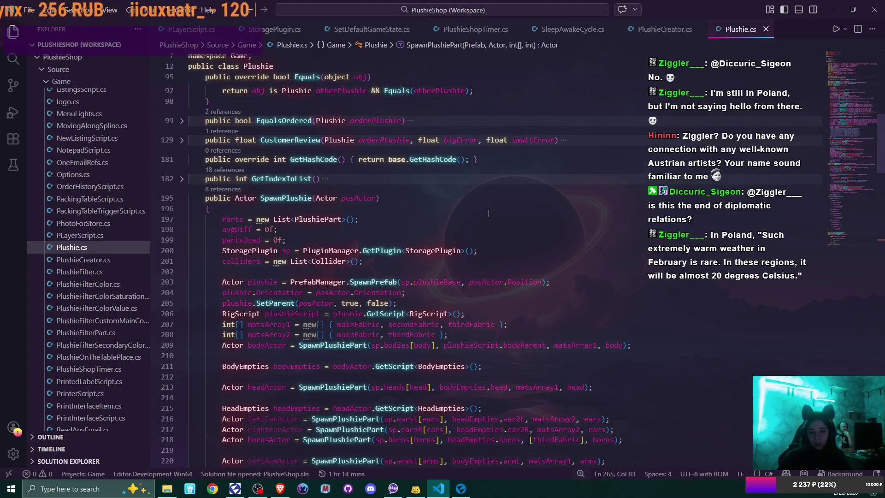
pyautogui.scroll(1, 467, 213)
pyautogui.click(388, 240)
pyautogui.press('Return')
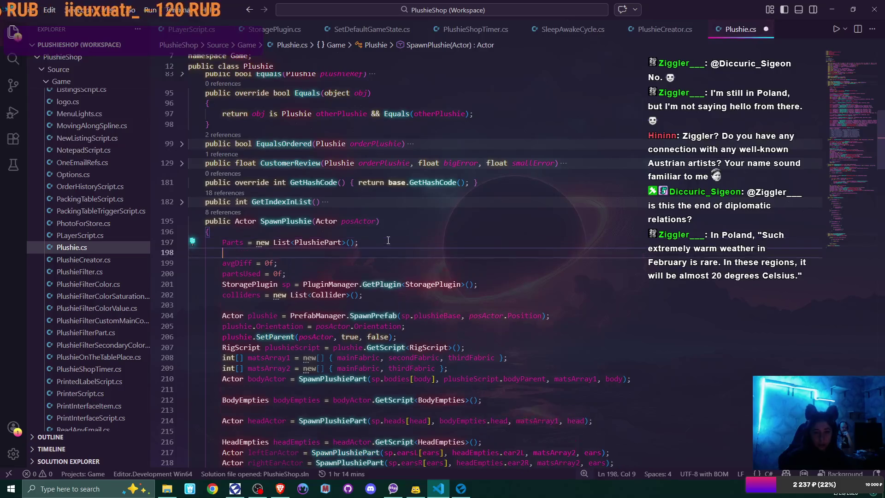
pyautogui.write('xpForThisPlushie')
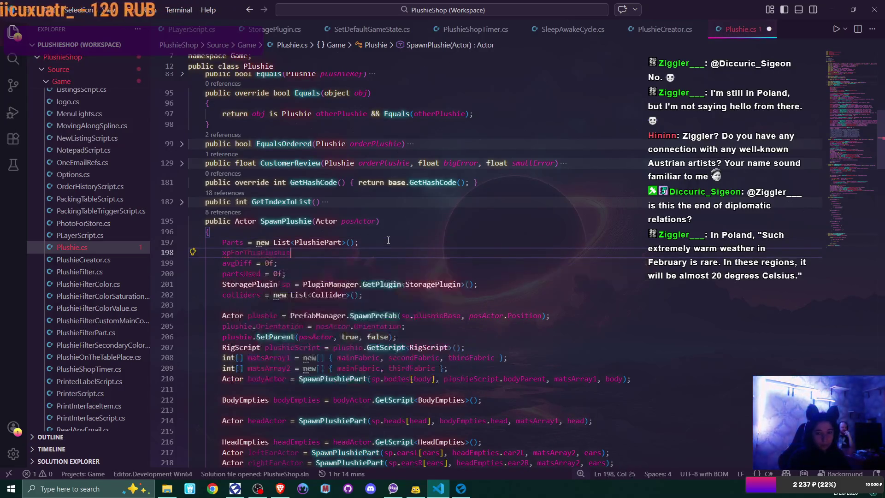
pyautogui.write(' = 0;')
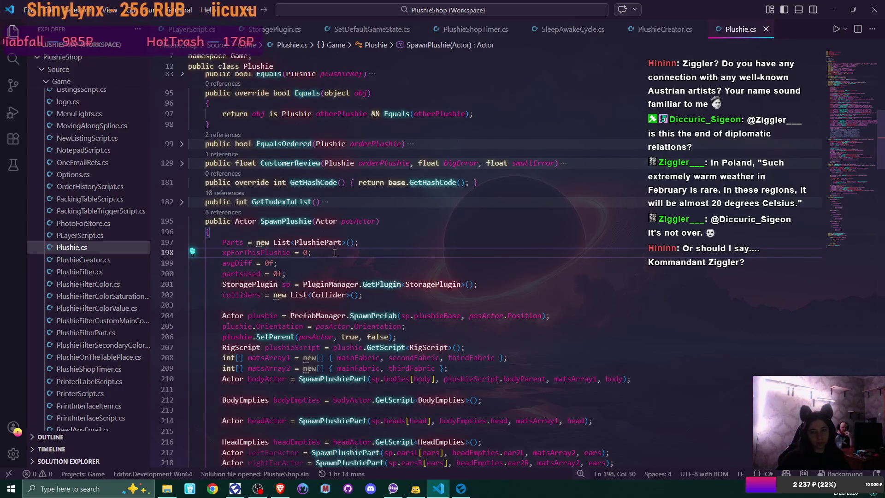
pyautogui.click(560, 30)
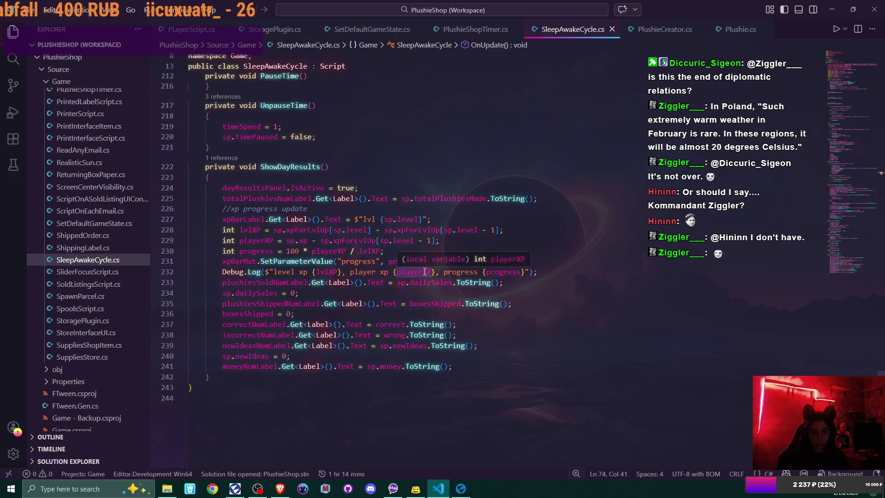
# - Add 'total xp {sp.xp}' to the day-results Debug.Log on line 232 of SleepAwakeCycle.cs
pyautogui.click(334, 272)
pyautogui.write('total xp')
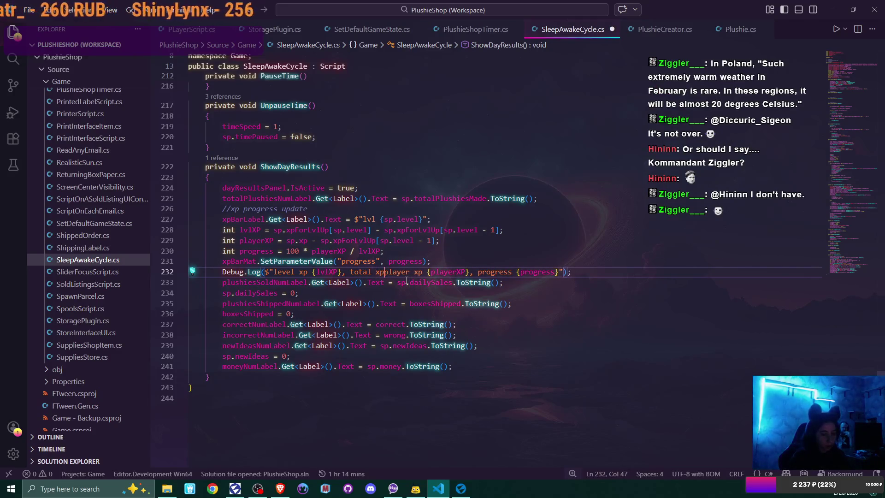
pyautogui.write(' {}')
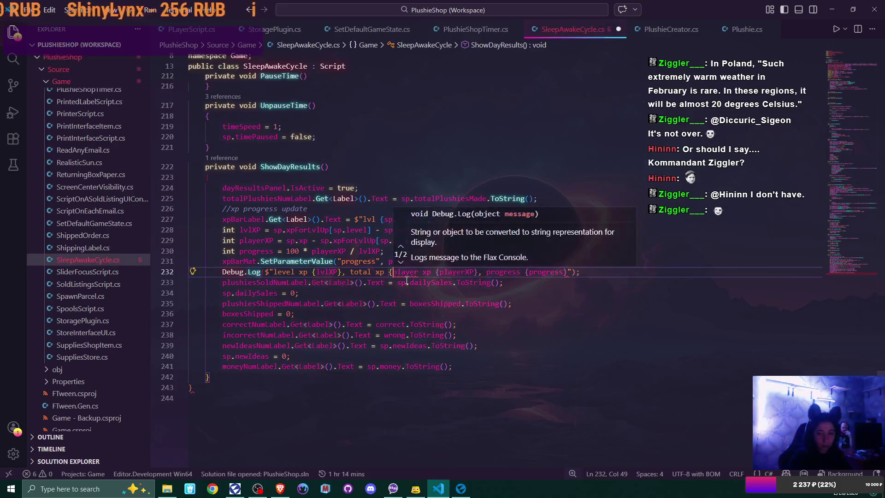
pyautogui.write(',')
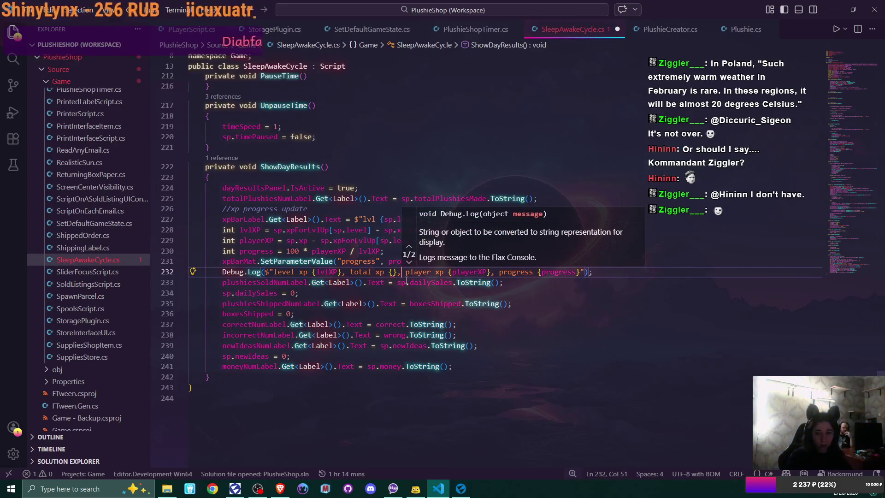
pyautogui.press('Left')
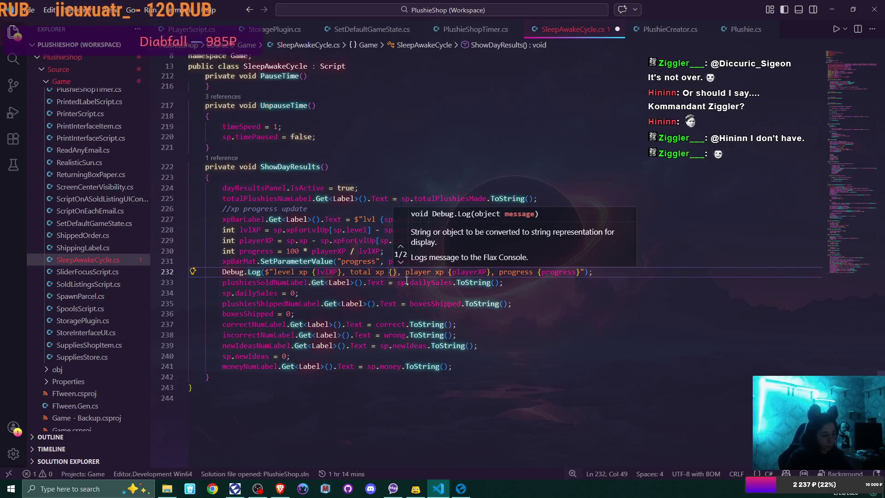
pyautogui.write('sp.xp[')
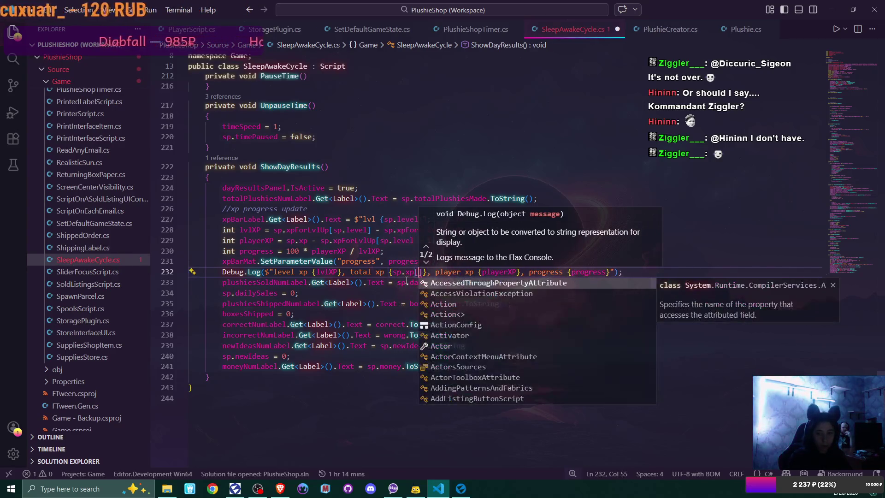
pyautogui.press('BackSpace')
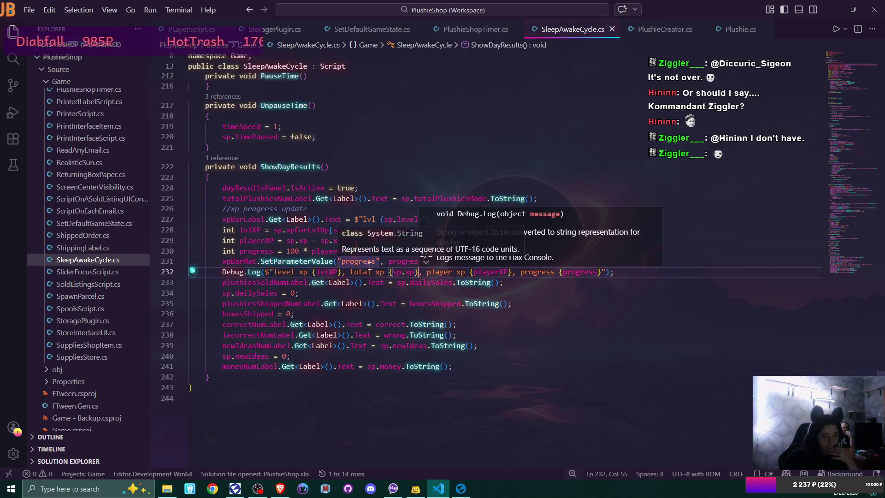
# - Finish the log edit and return to the Flax Editor
pyautogui.click(426, 262)
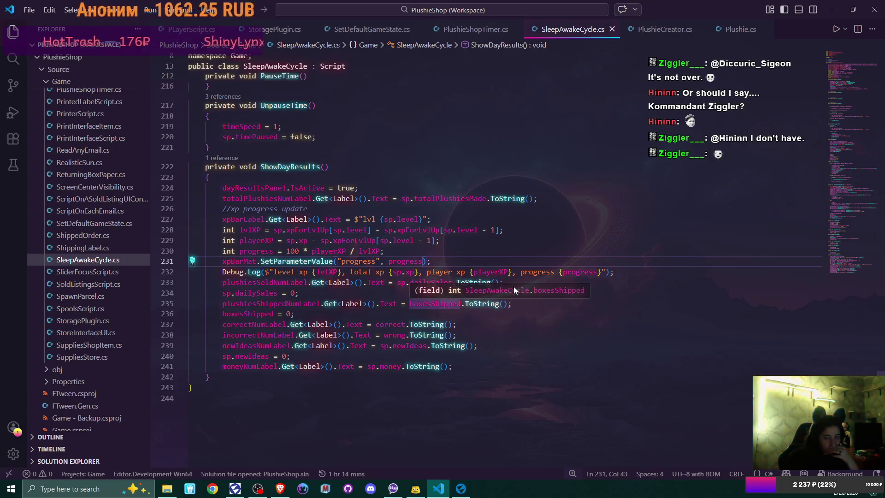
pyautogui.click(509, 273)
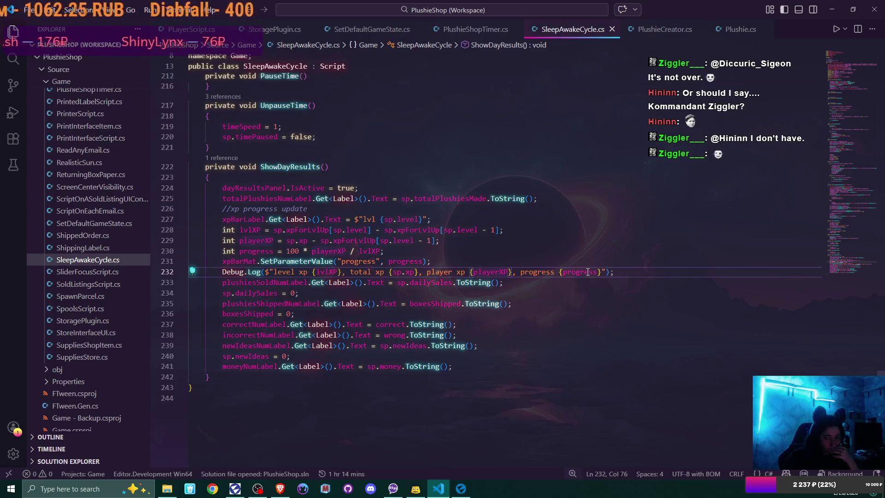
pyautogui.click(462, 488)
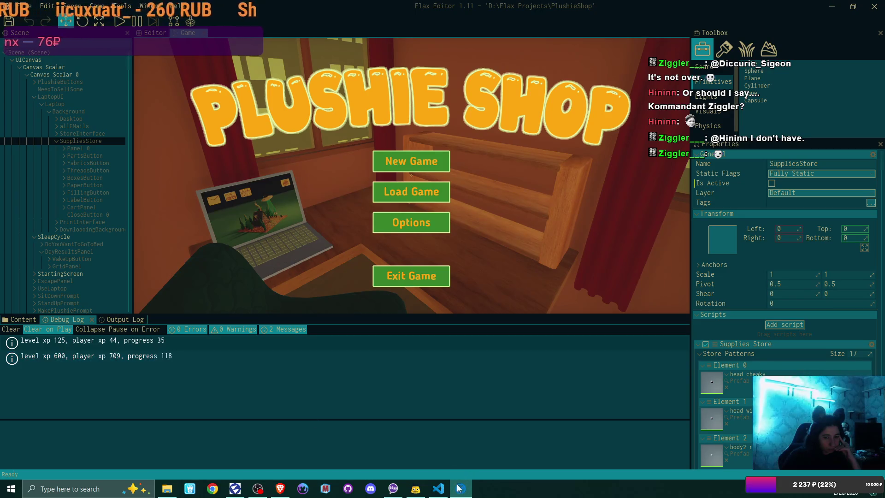
pyautogui.click(438, 488)
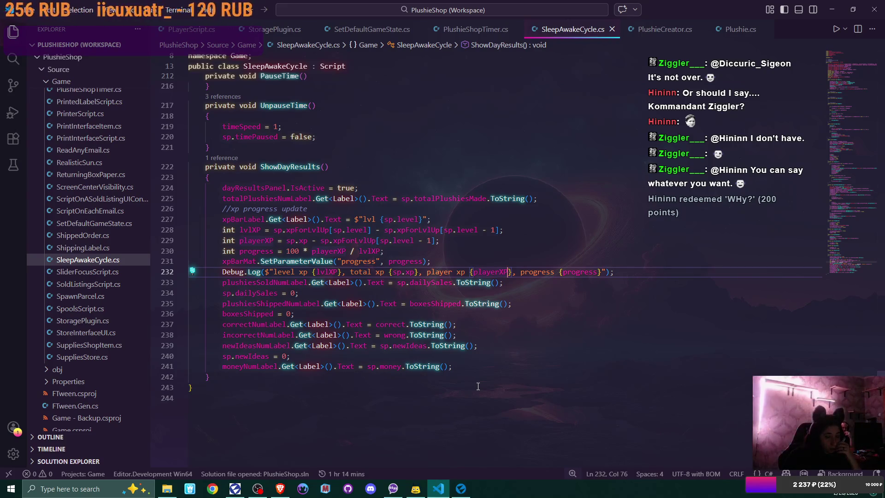
pyautogui.click(467, 494)
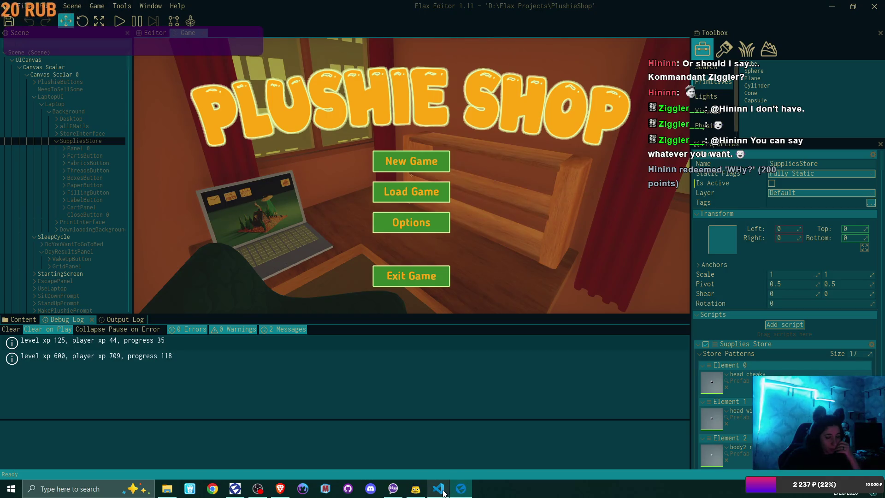
pyautogui.moveTo(442, 490)
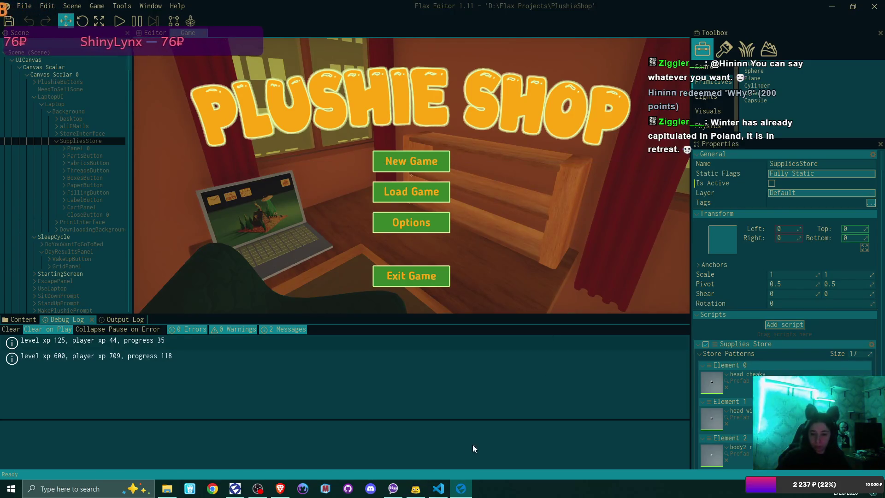
pyautogui.click(438, 489)
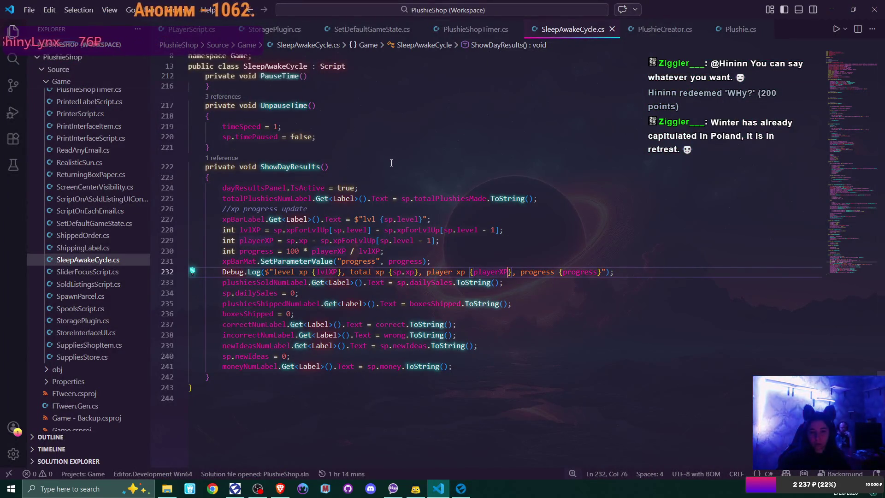
pyautogui.scroll(1, 391, 163)
pyautogui.scroll(10, 392, 162)
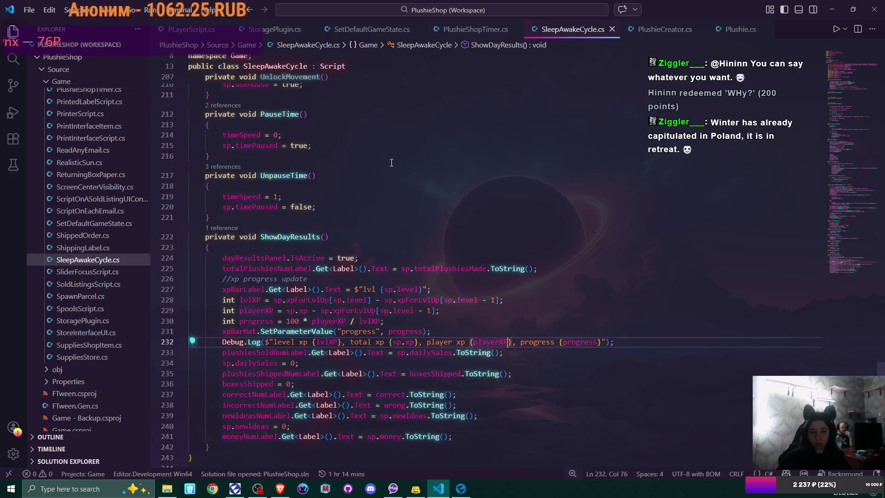
pyautogui.scroll(8, 394, 163)
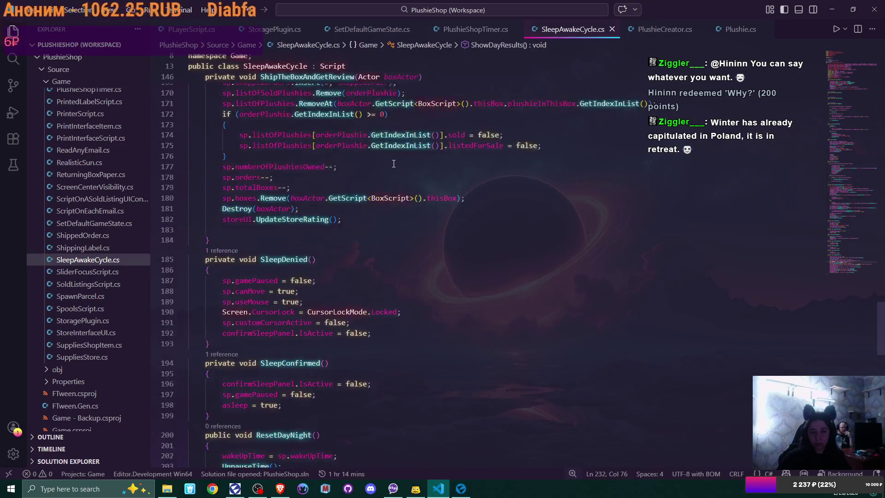
pyautogui.scroll(-7, 394, 164)
pyautogui.scroll(-10, 394, 164)
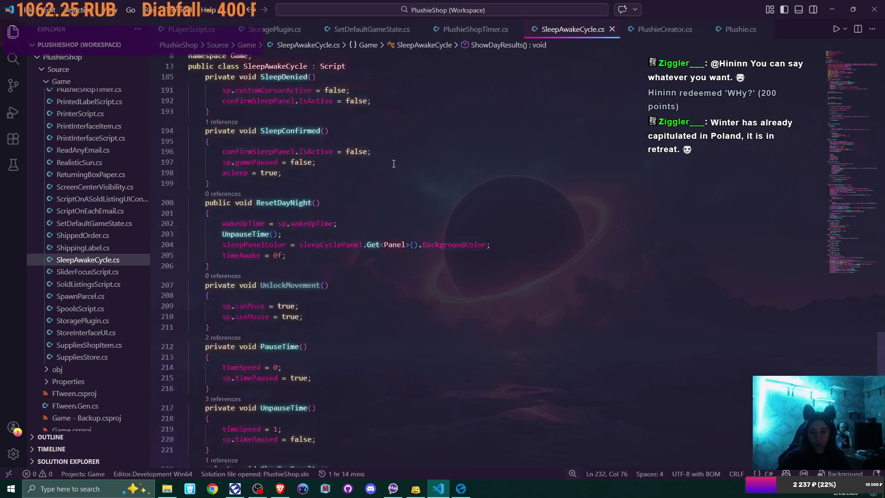
pyautogui.scroll(-2, 393, 164)
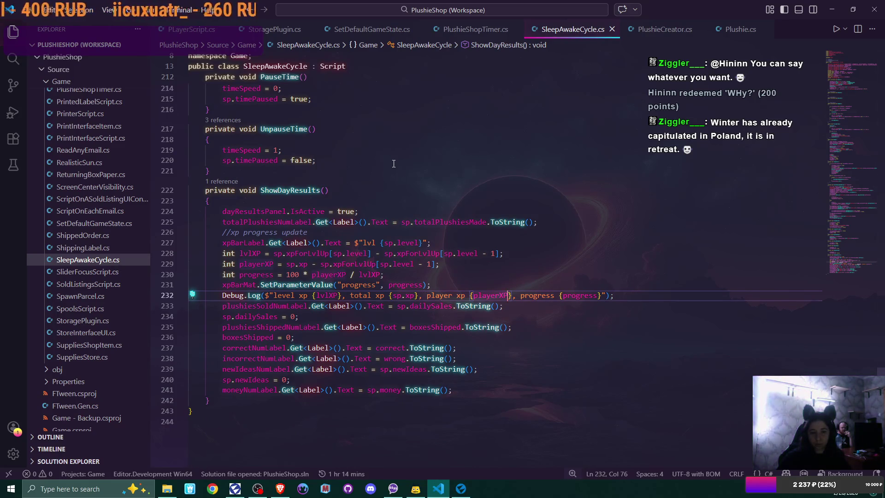
pyautogui.scroll(10, 394, 164)
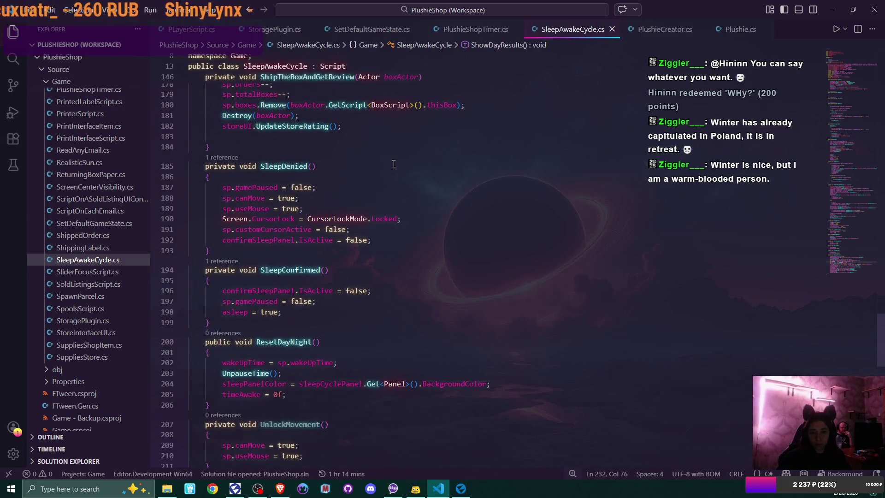
pyautogui.scroll(8, 393, 164)
pyautogui.scroll(1, 393, 164)
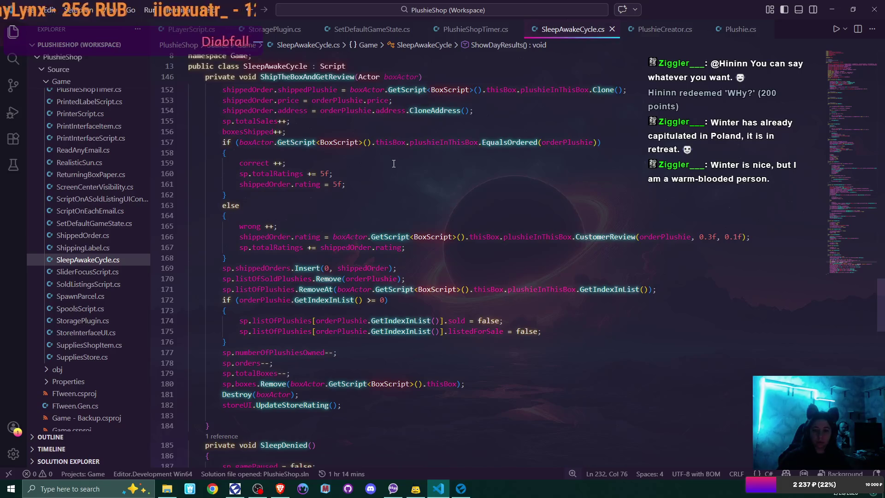
pyautogui.scroll(-3, 394, 164)
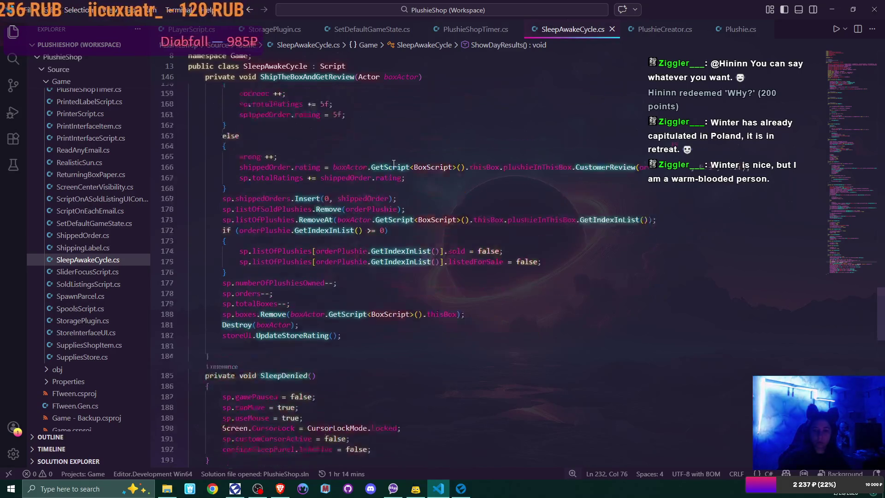
pyautogui.scroll(-7, 394, 162)
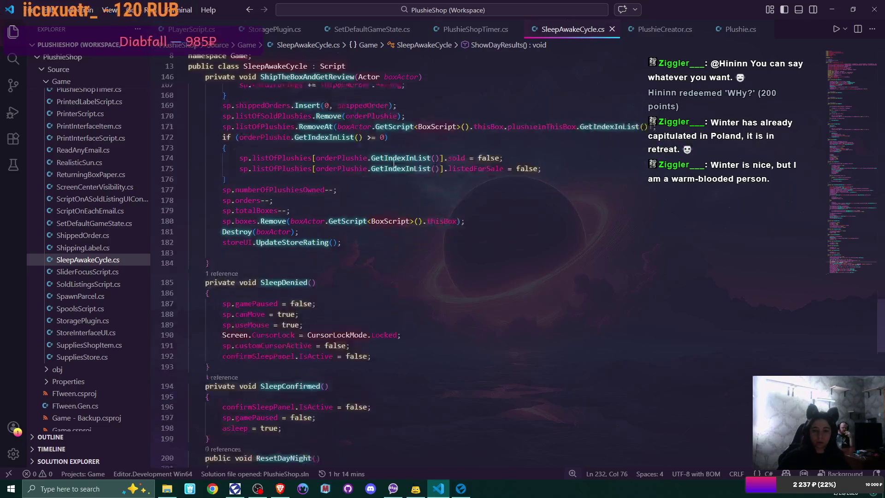
pyautogui.scroll(-10, 396, 160)
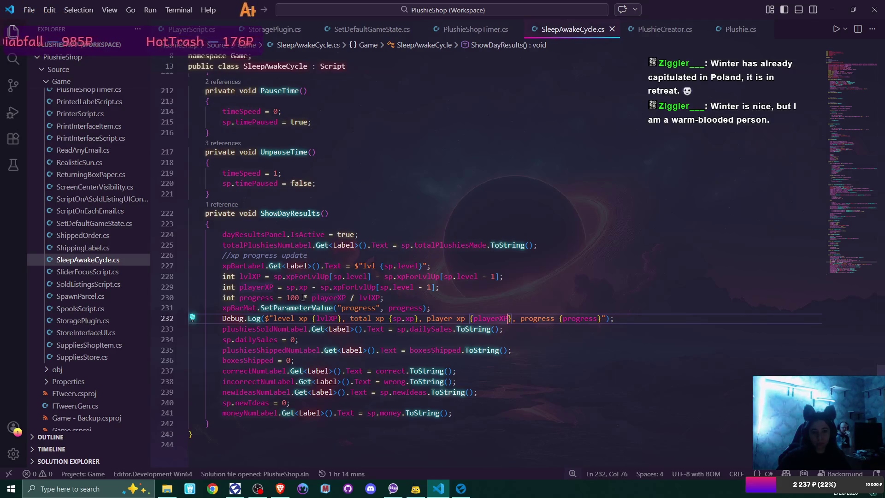
pyautogui.moveTo(322, 304)
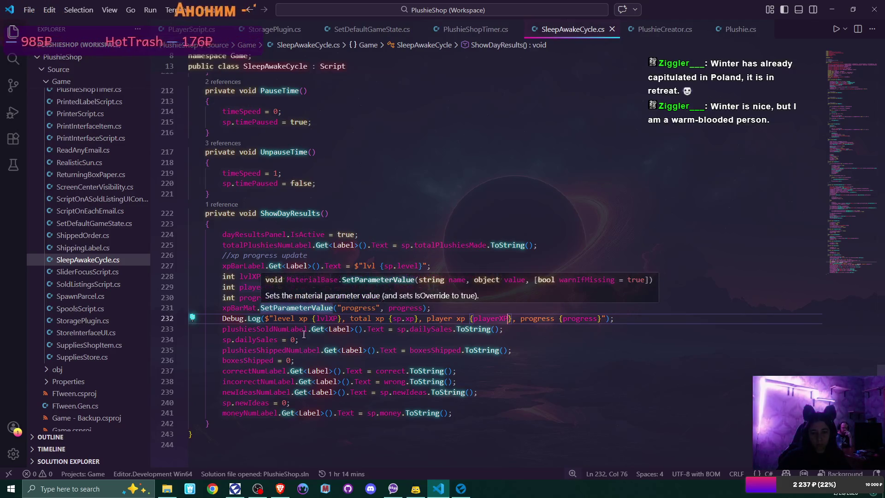
# - Add a 'correct = 0;' reset after the correct count line in ShowDayResults
pyautogui.click(313, 359)
pyautogui.press('Return')
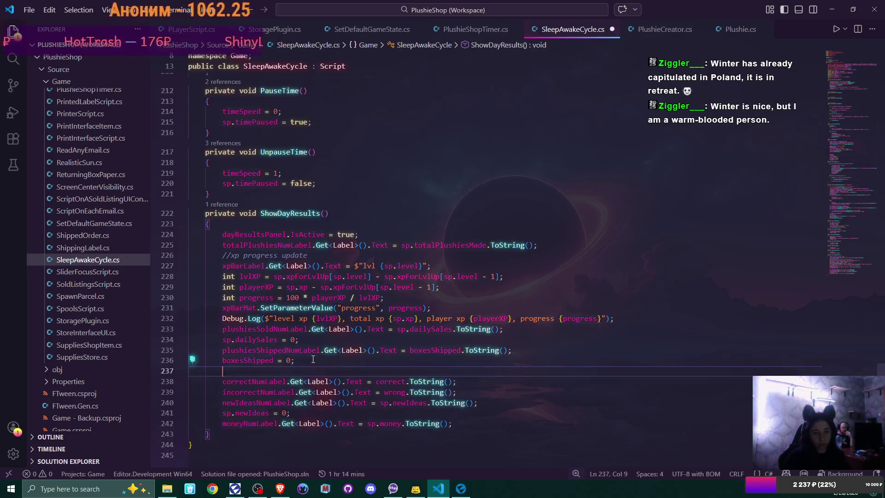
pyautogui.write('correct')
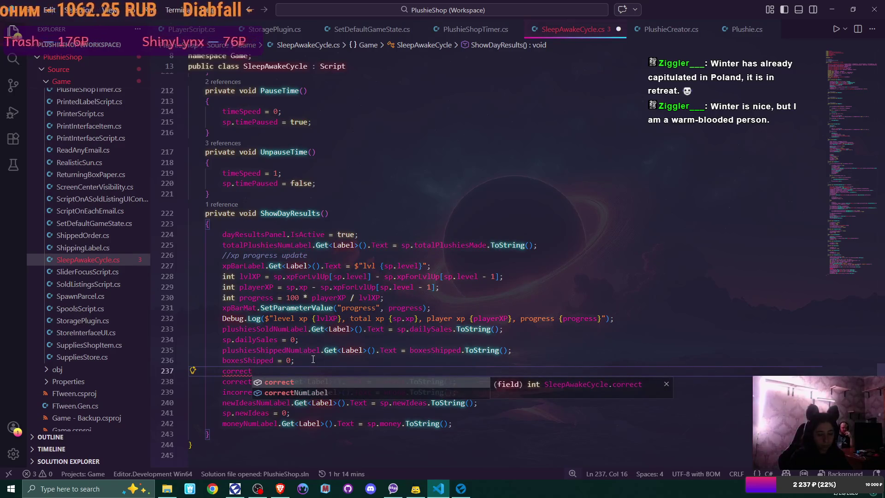
pyautogui.press('BackSpace')
pyautogui.press('BackSpace')
pyautogui.press('BackSpace')
pyautogui.press('BackSpace')
pyautogui.press('BackSpace')
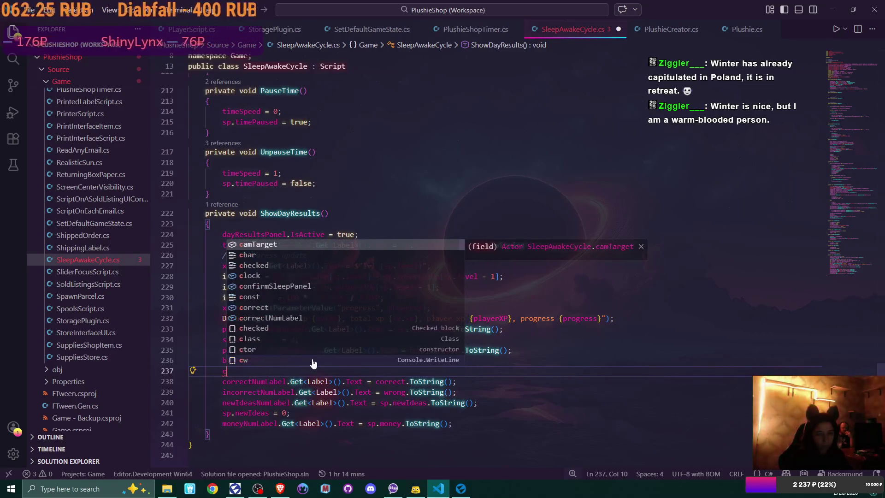
pyautogui.press('BackSpace')
pyautogui.press('BackSpace')
pyautogui.press('BackSpace')
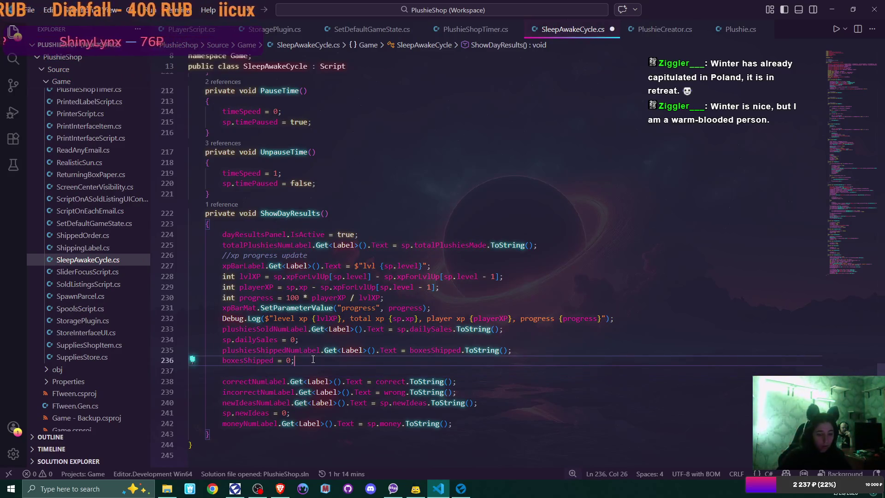
pyautogui.click(482, 370)
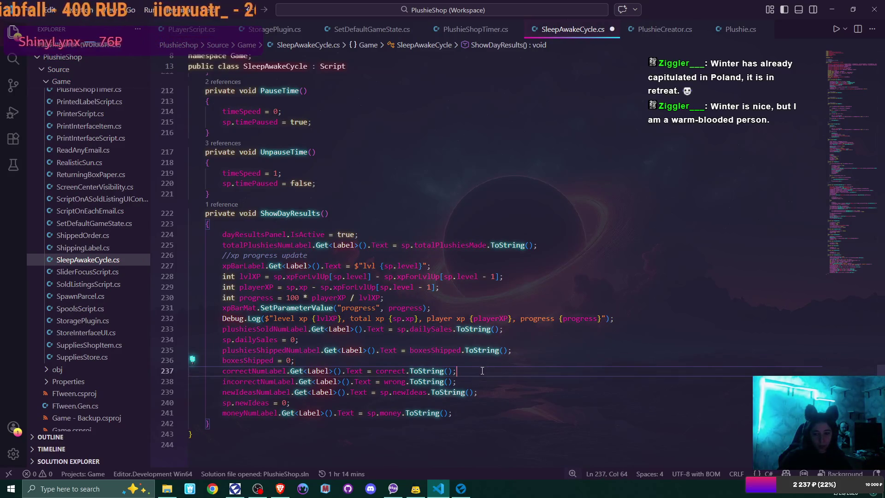
pyautogui.press('Return')
pyautogui.write('correct = 0;')
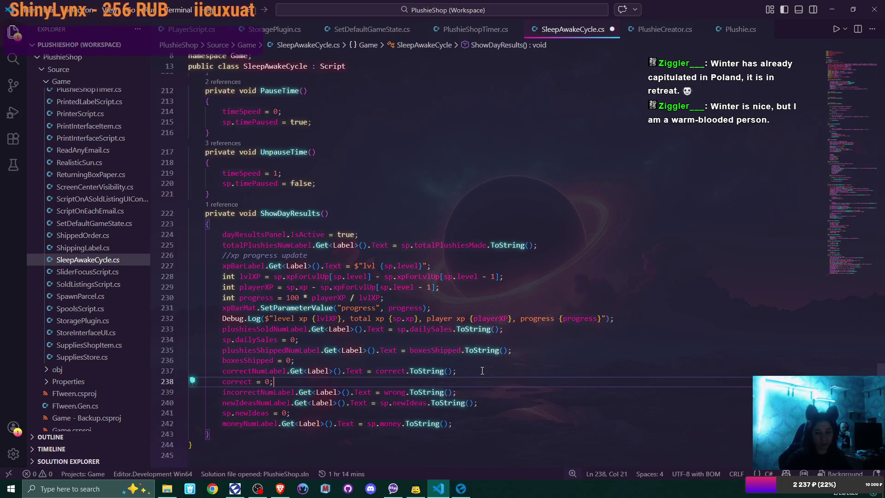
# - Add 'wrong = 0;' after the incorrect count line
pyautogui.click(481, 395)
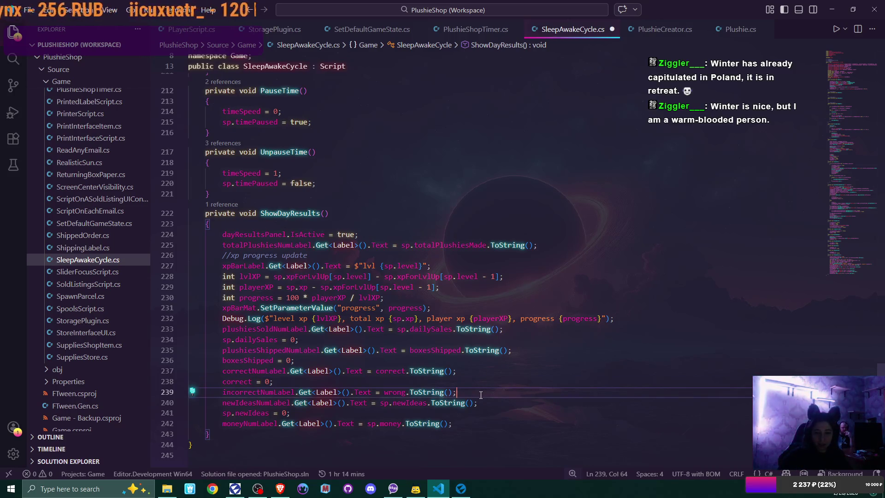
pyautogui.press('Return')
pyautogui.write('wor')
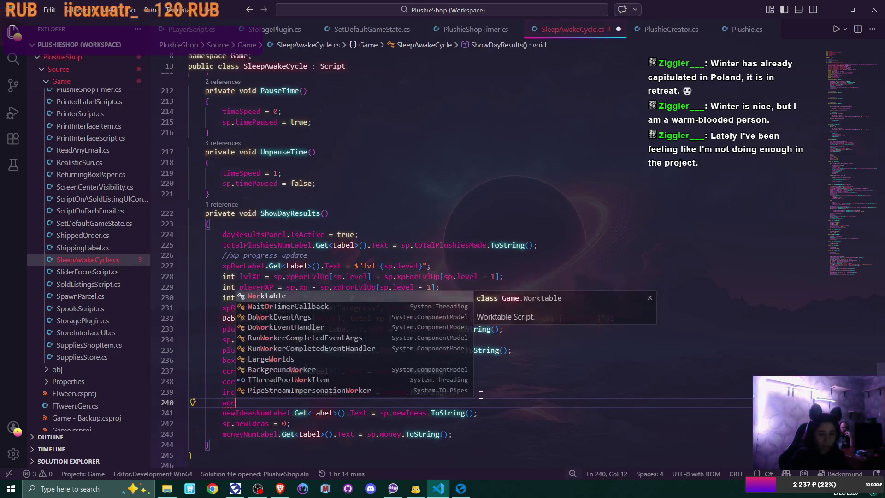
pyautogui.press('BackSpace')
pyautogui.press('BackSpace')
pyautogui.write('rong ')
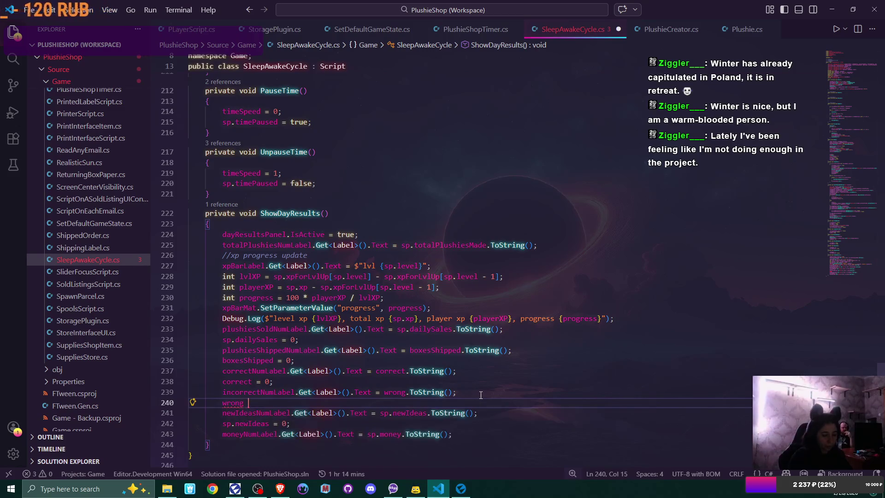
pyautogui.write('= 0;')
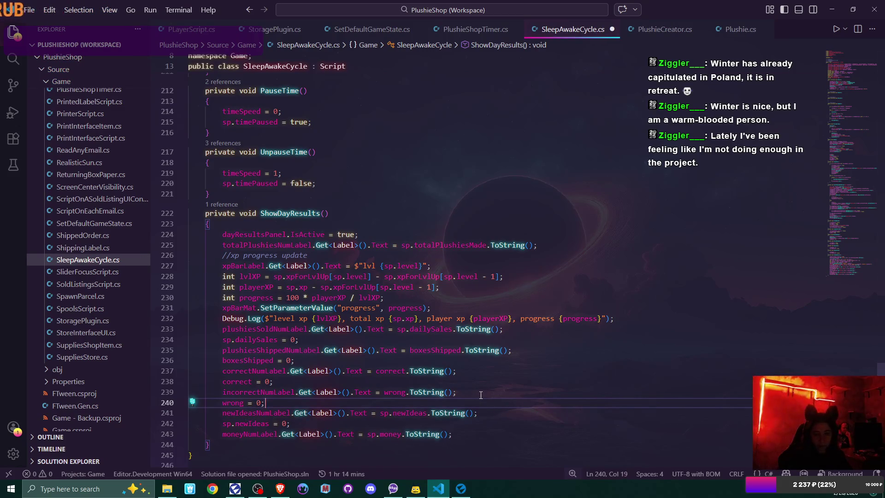
# - Delete trailing spaces after the money line and save SleepAwakeCycle.cs
pyautogui.click(482, 414)
pyautogui.click(480, 428)
pyautogui.click(478, 435)
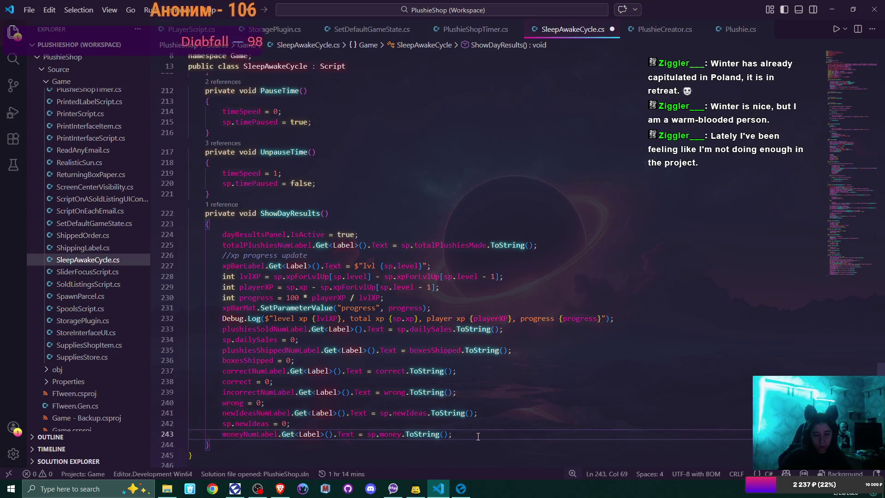
pyautogui.press('BackSpace')
pyautogui.press('BackSpace')
pyautogui.press('BackSpace')
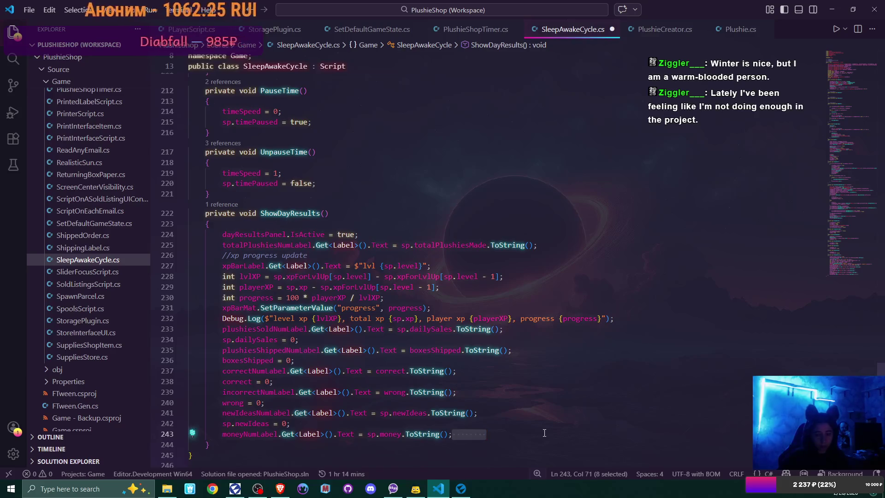
pyautogui.scroll(-1, 544, 433)
pyautogui.hotkey('ctrl', 's')
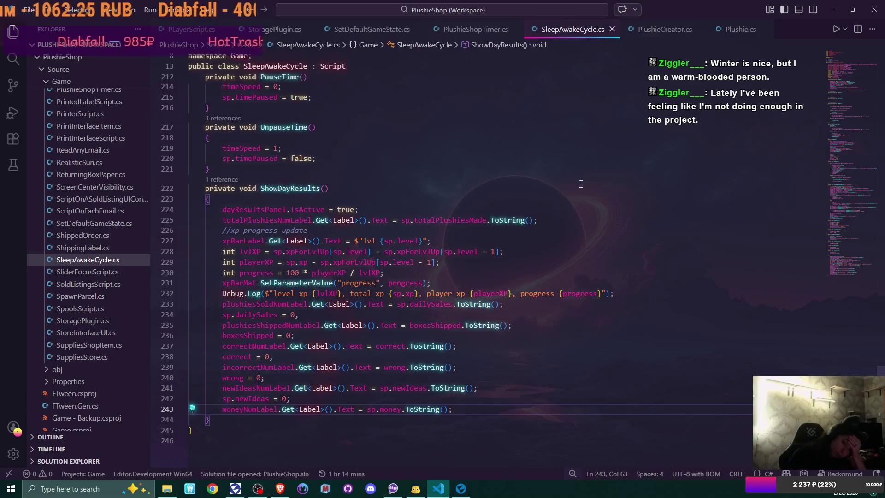
pyautogui.click(464, 489)
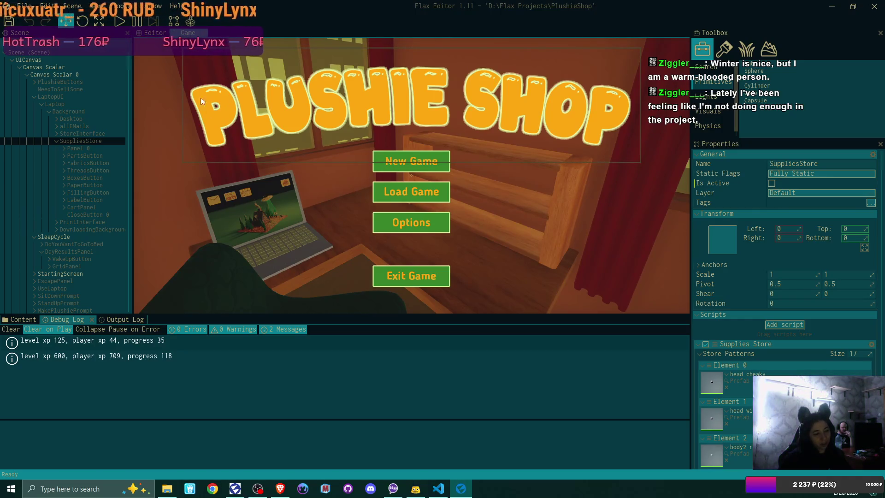
# - Play-test the Plushie Shop game and choose New Game from its main menu
pyautogui.click(122, 20)
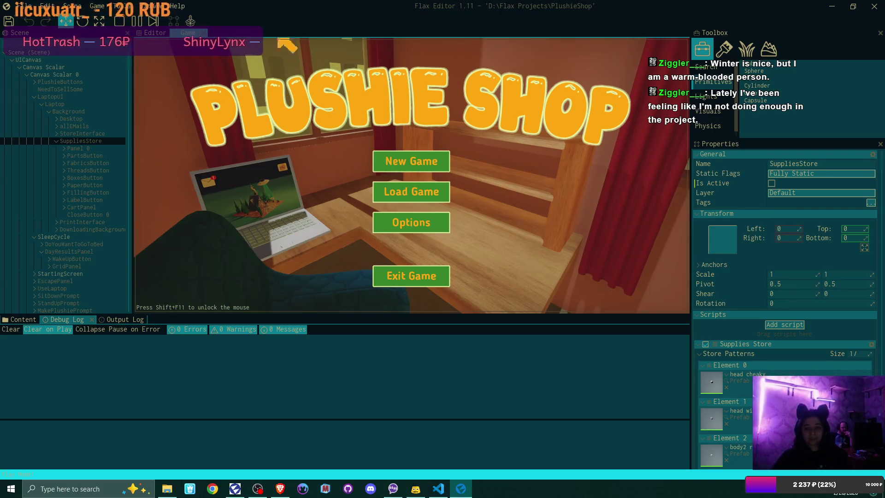
pyautogui.click(426, 161)
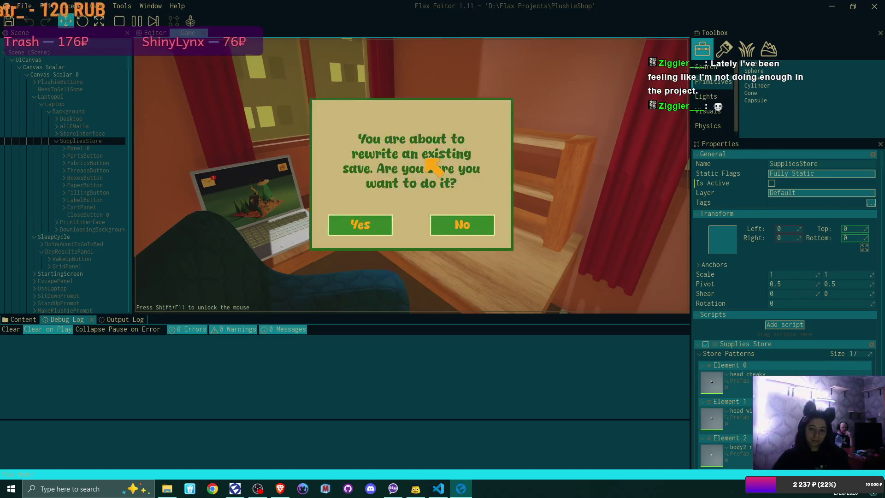
# - Confirm overwriting the existing save and prepare the cardboard box from the cabinet
pyautogui.click(377, 235)
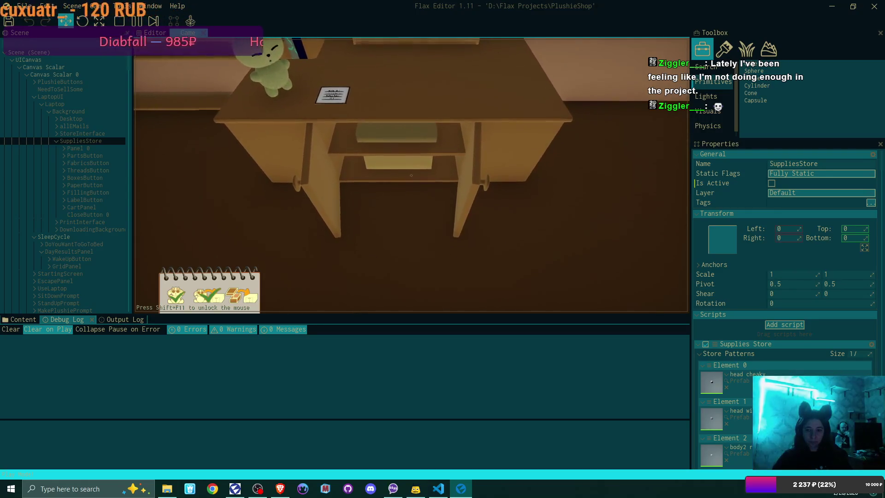
pyautogui.click(411, 175)
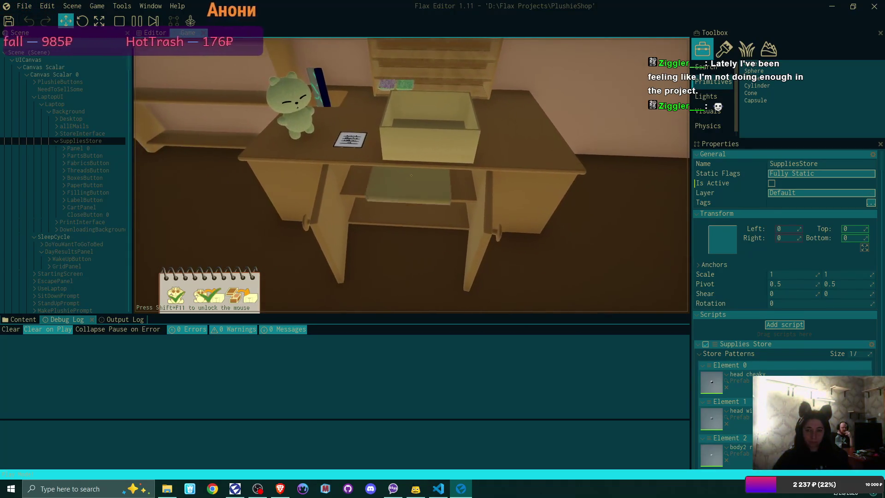
pyautogui.click(411, 175)
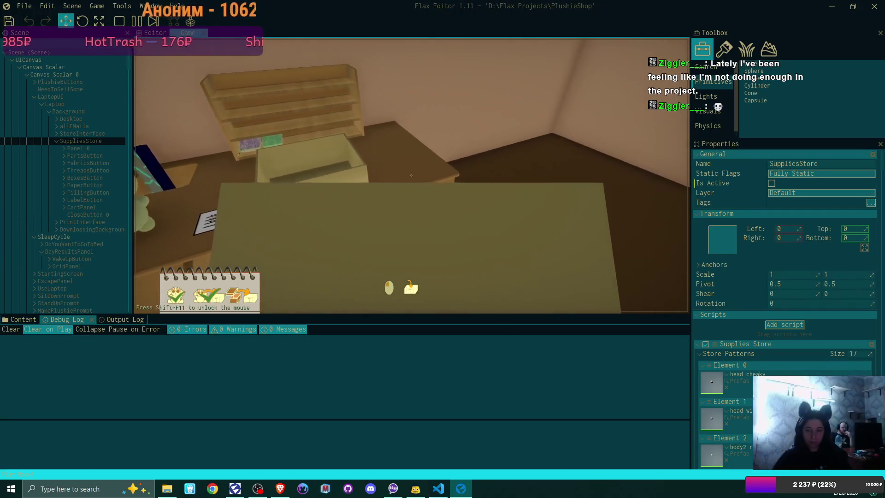
pyautogui.click(411, 175)
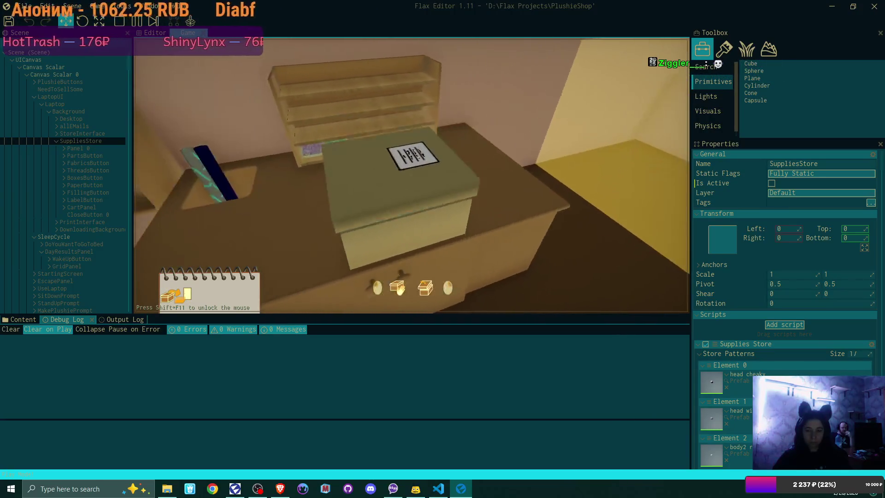
# - Stick the customer's name label on the box, then sleep in the bed to end the day
pyautogui.click(411, 176)
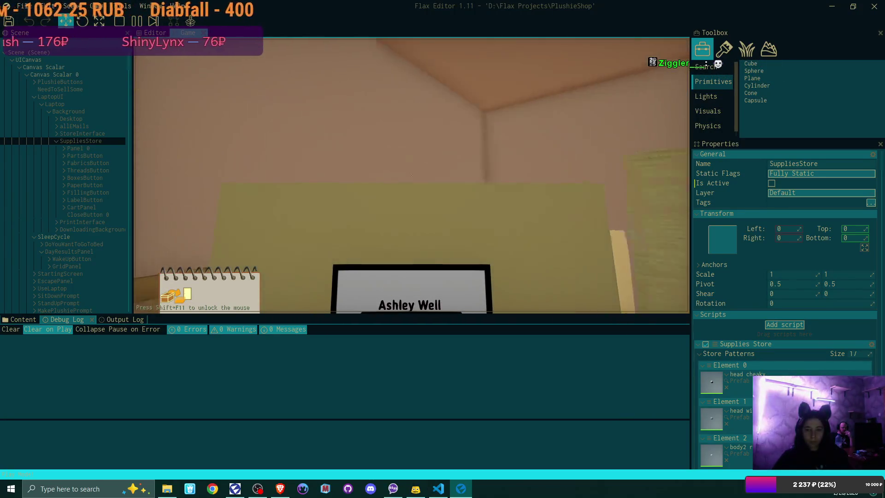
pyautogui.click(411, 175)
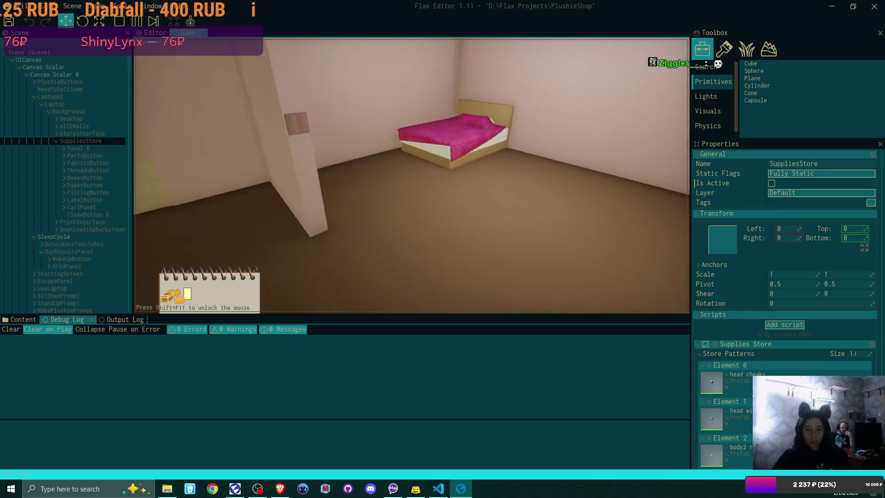
pyautogui.click(411, 175)
pyautogui.click(361, 225)
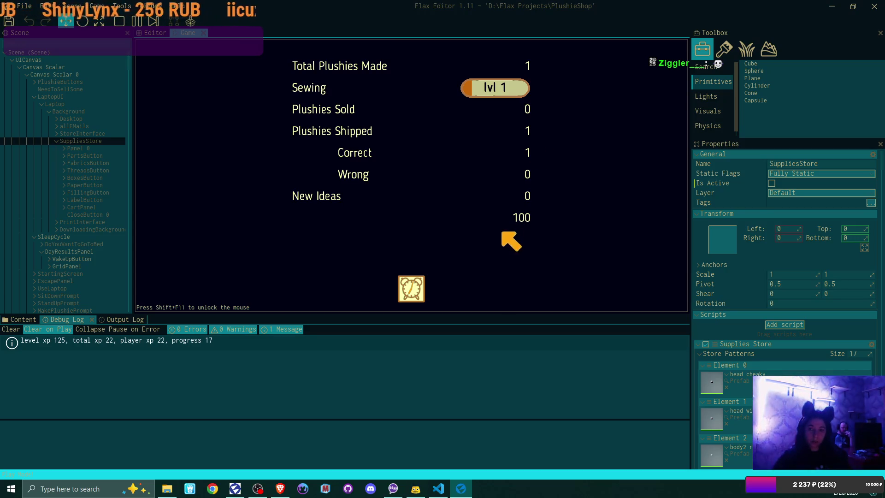
# - Wake up for the next day, sit at the laptop and open the customer's email in Bmail
pyautogui.click(412, 288)
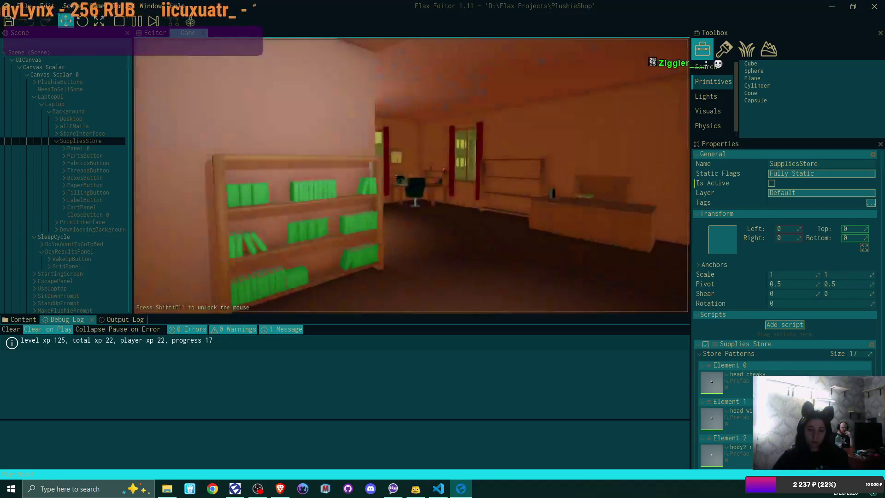
pyautogui.press('w')
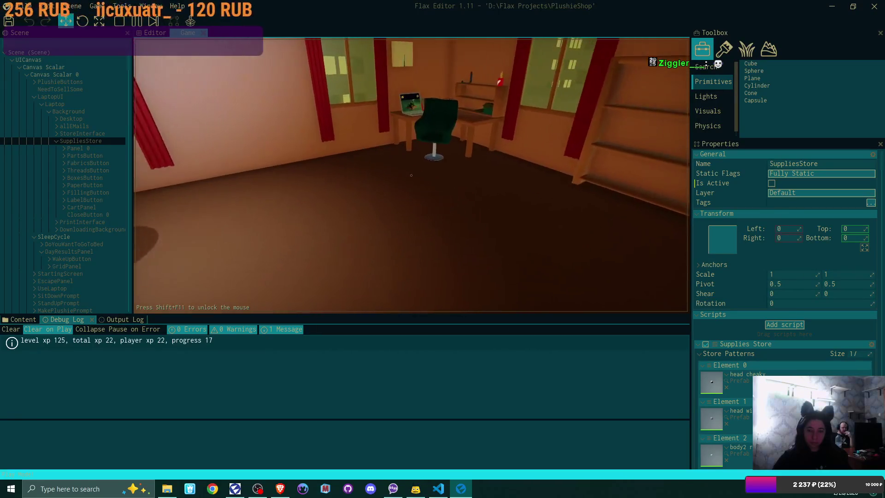
pyautogui.click(411, 175)
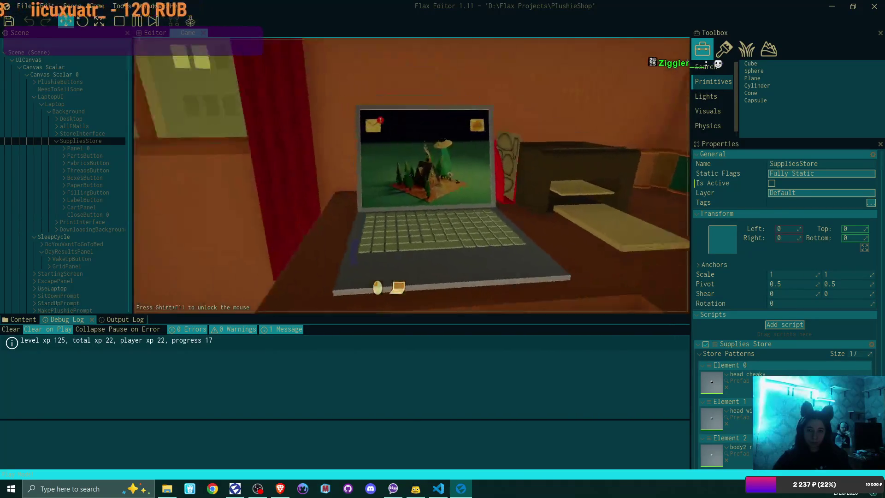
pyautogui.click(224, 79)
pyautogui.click(296, 115)
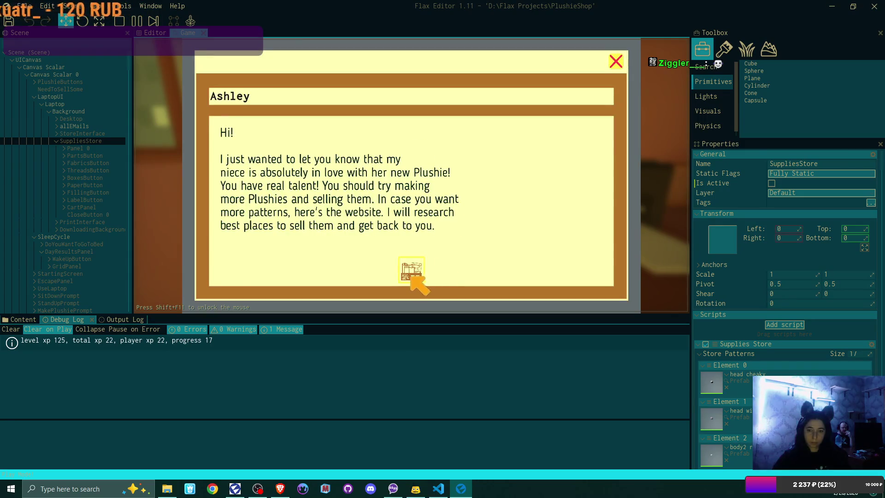
# - Back out of the linked website to the desktop and open the supplies store
pyautogui.click(411, 270)
pyautogui.click(616, 64)
pyautogui.click(616, 64)
pyautogui.click(278, 81)
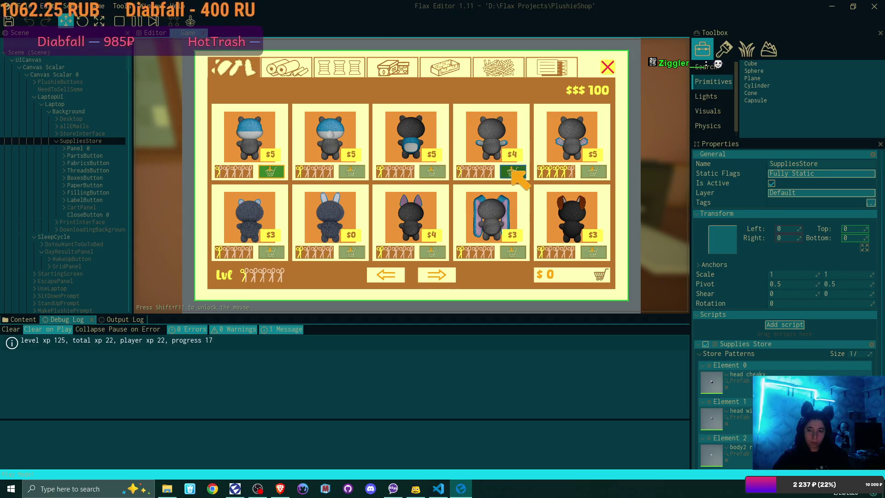
# - Add a plushie pattern and five fabric rolls, including teal and lime green, to the cart
pyautogui.click(271, 172)
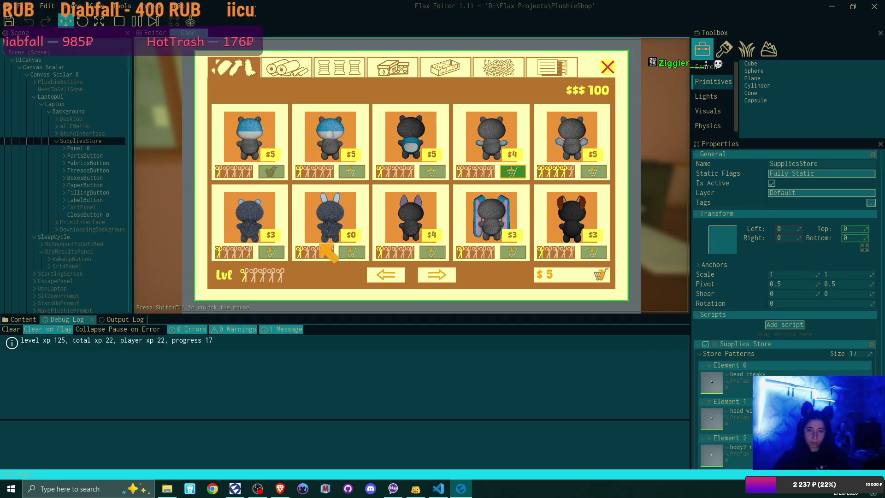
pyautogui.click(438, 275)
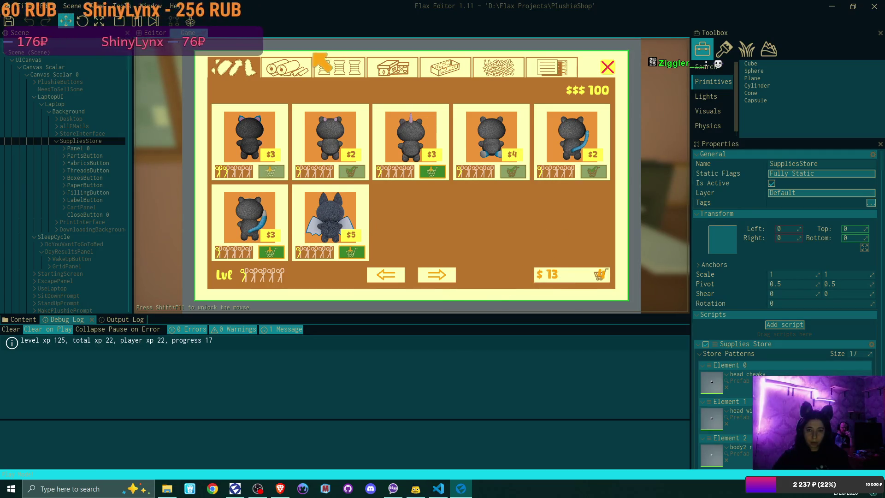
pyautogui.click(285, 68)
pyautogui.click(274, 252)
pyautogui.click(596, 172)
pyautogui.click(444, 274)
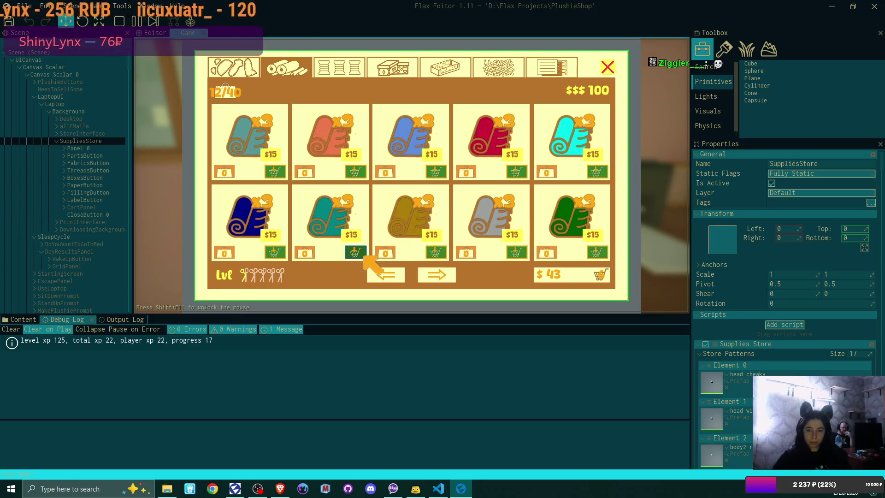
pyautogui.click(438, 274)
pyautogui.click(363, 252)
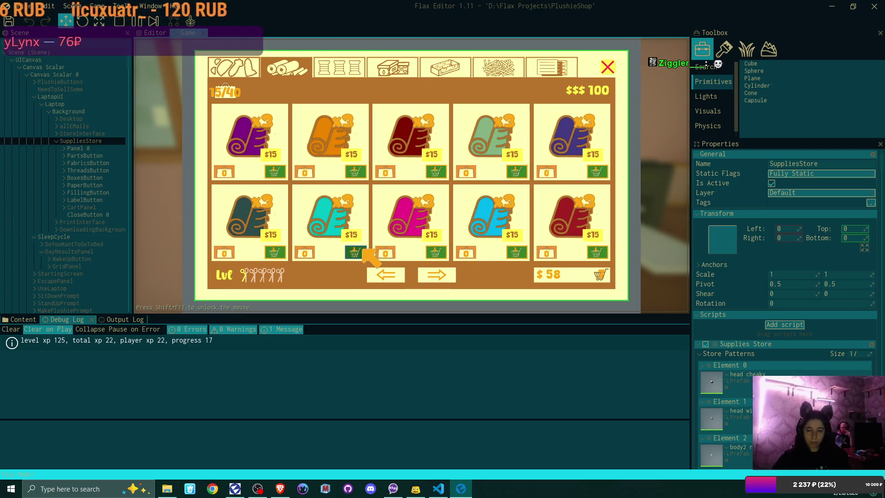
pyautogui.click(364, 251)
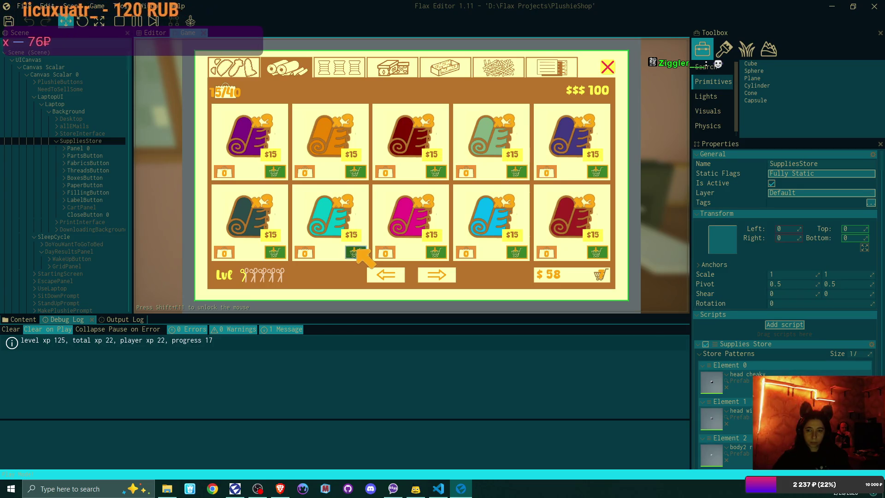
pyautogui.click(424, 271)
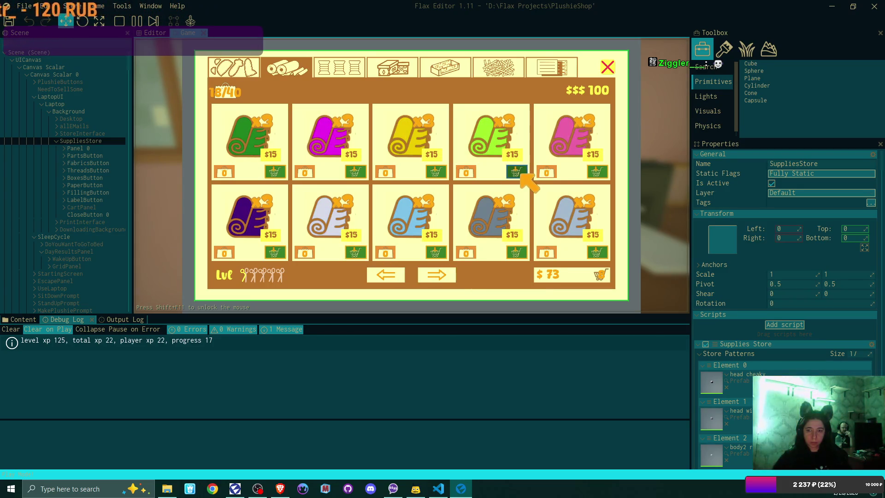
pyautogui.click(516, 171)
# - Add two $5 boxes and a $3 box, remove the $2 bear pattern, and check out for $99
pyautogui.click(394, 68)
pyautogui.click(355, 172)
pyautogui.click(354, 172)
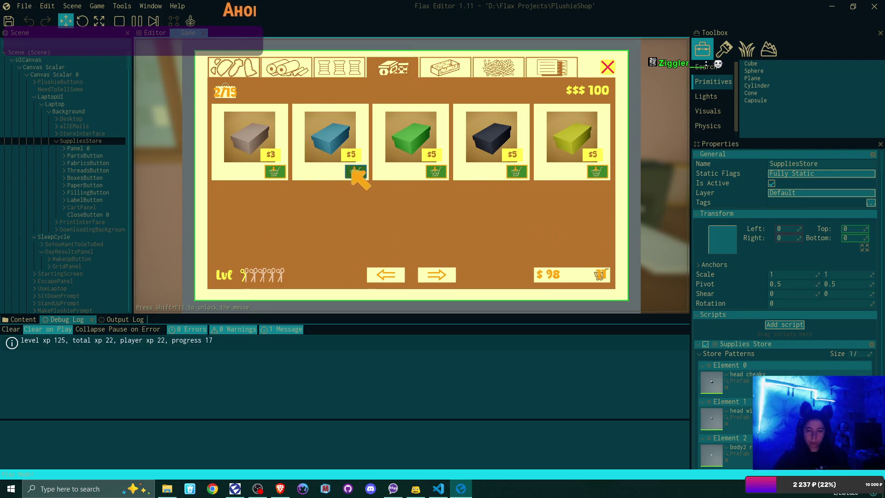
pyautogui.click(277, 171)
pyautogui.click(565, 272)
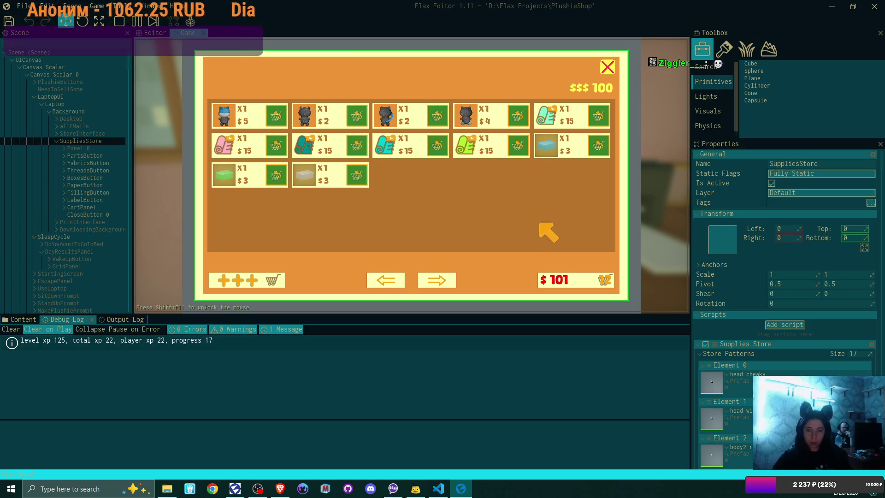
pyautogui.click(437, 119)
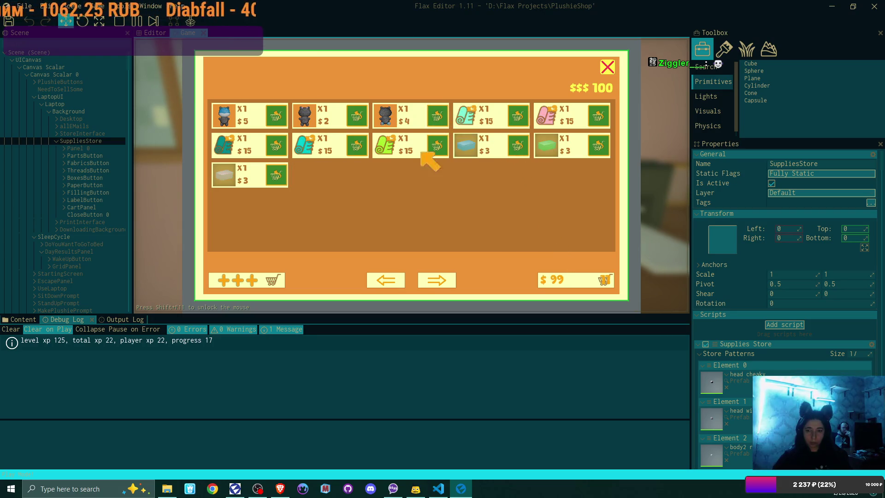
pyautogui.click(564, 279)
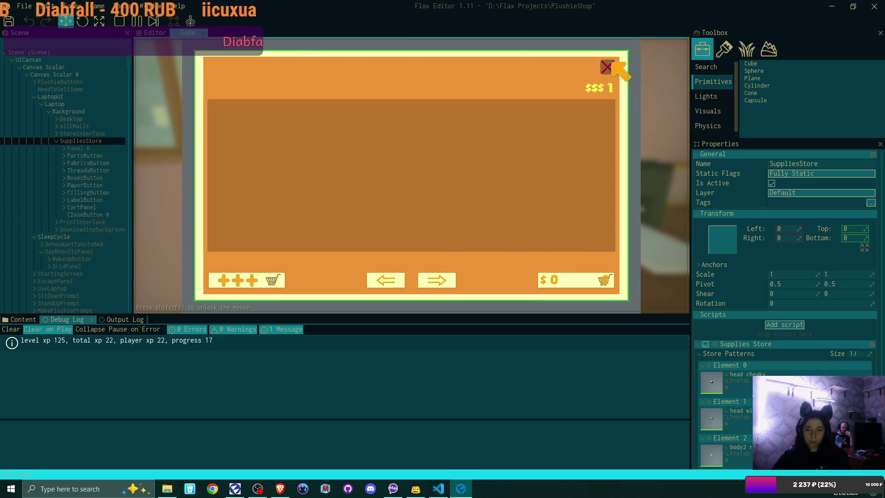
# - Close the store, collect the three purchased plushie items, and leave the laptop
pyautogui.click(609, 67)
pyautogui.click(594, 76)
pyautogui.click(302, 160)
pyautogui.click(300, 162)
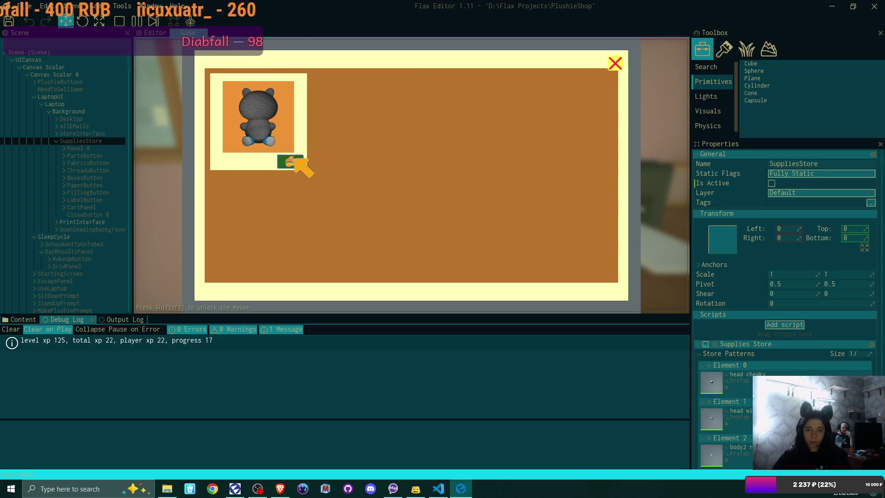
pyautogui.click(297, 164)
pyautogui.click(615, 63)
pyautogui.press('Escape')
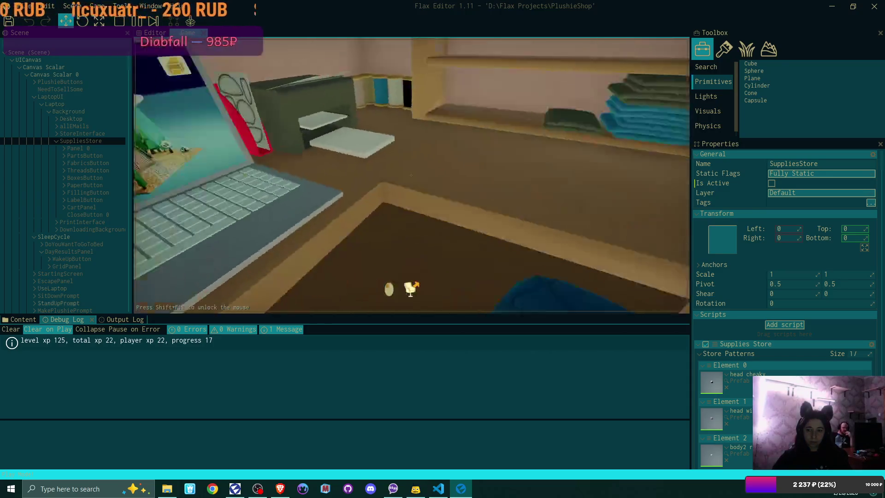
# - Walk around the room, inspect the blue bear plushie, then open the laptop's Bmail inbox
pyautogui.press('w')
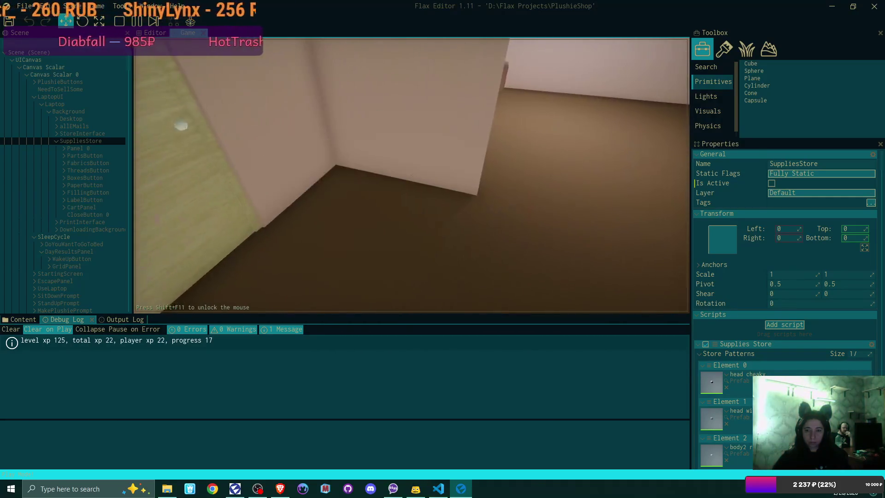
pyautogui.press('w')
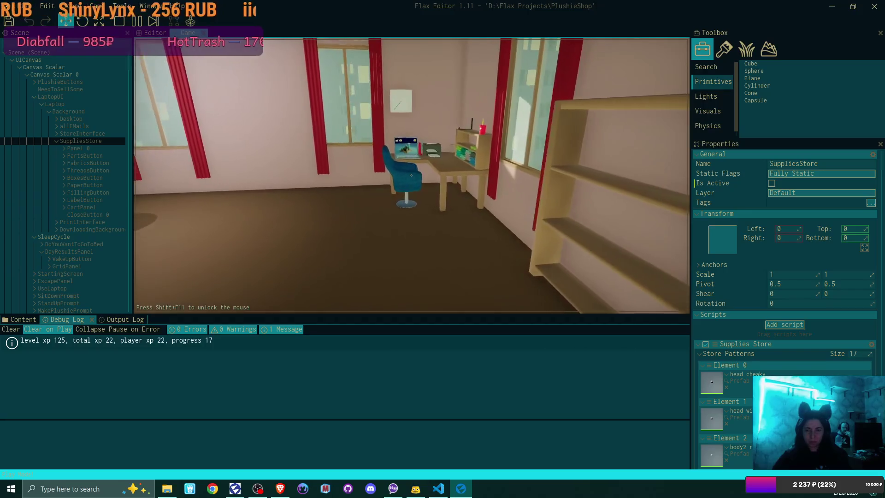
pyautogui.press('w')
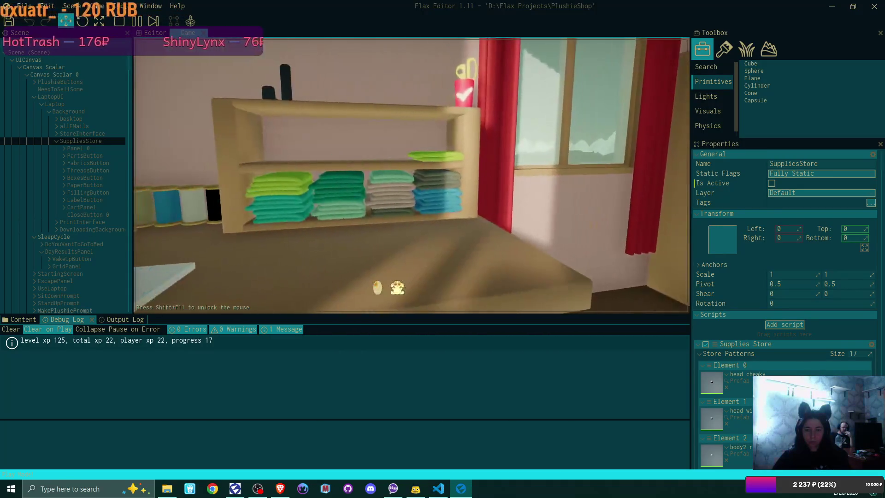
pyautogui.click(411, 175)
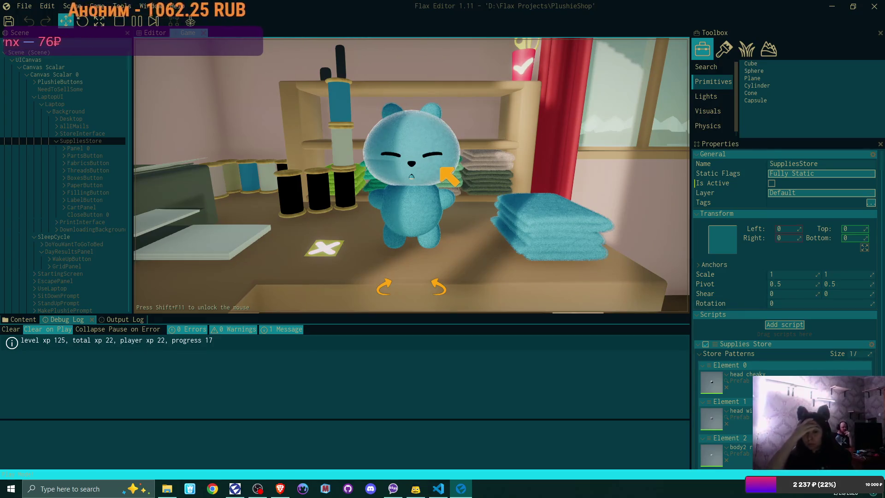
pyautogui.click(322, 249)
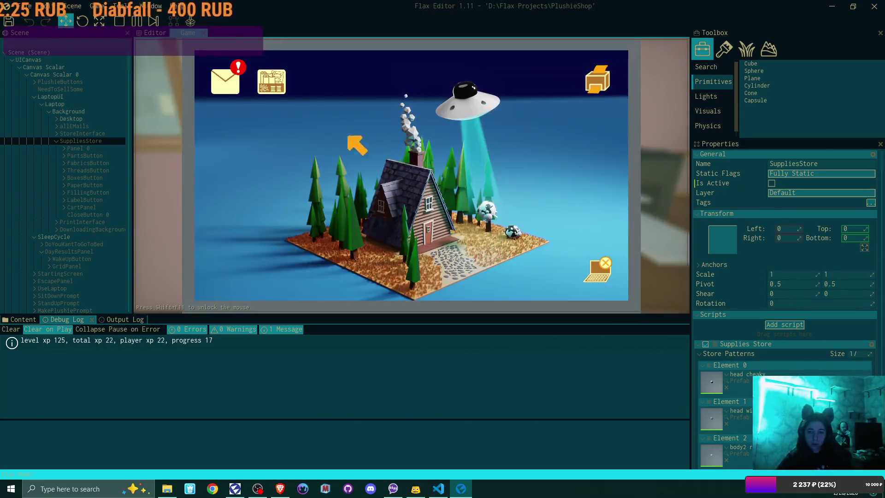
pyautogui.click(230, 83)
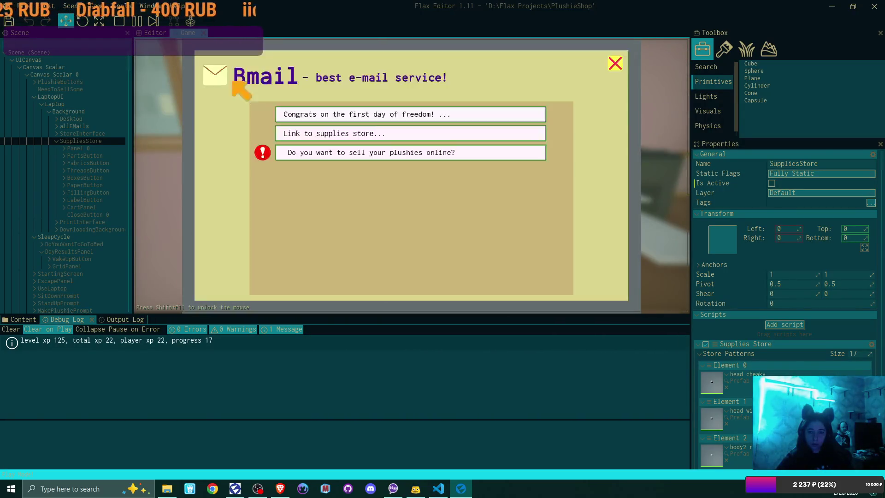
# - Read the email about selling plushies online, then close the message and inbox
pyautogui.click(371, 159)
pyautogui.click(417, 267)
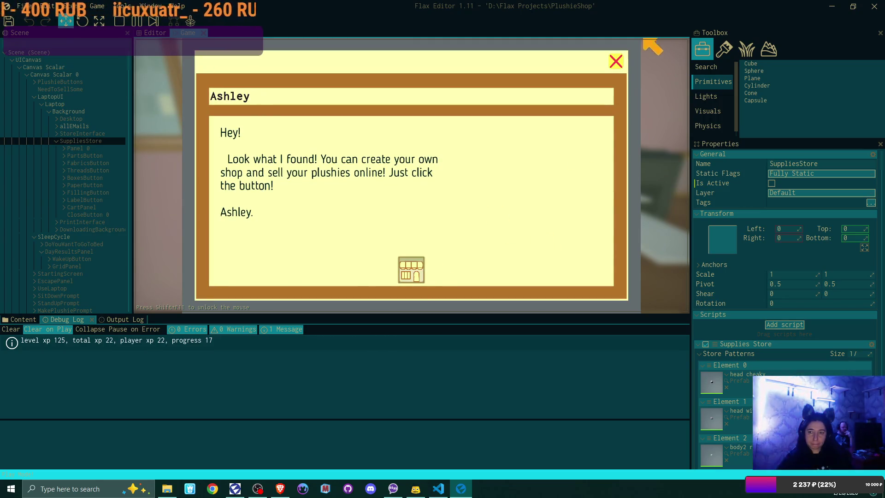
pyautogui.click(616, 61)
pyautogui.click(616, 60)
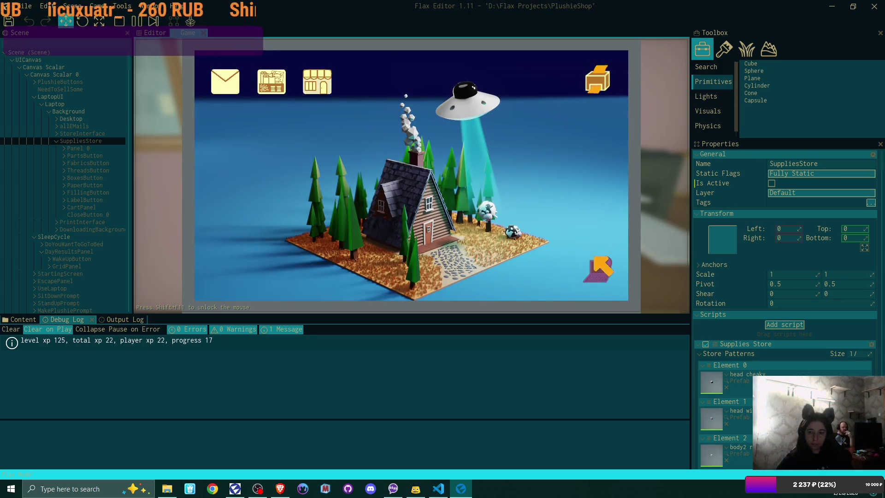
# - Check the empty online plushie shop, close it, and return to the workbench
pyautogui.click(322, 83)
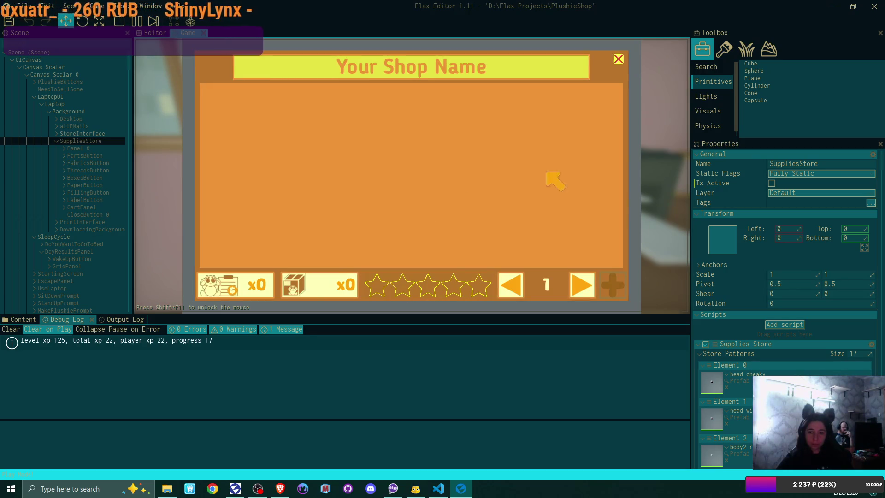
pyautogui.click(617, 59)
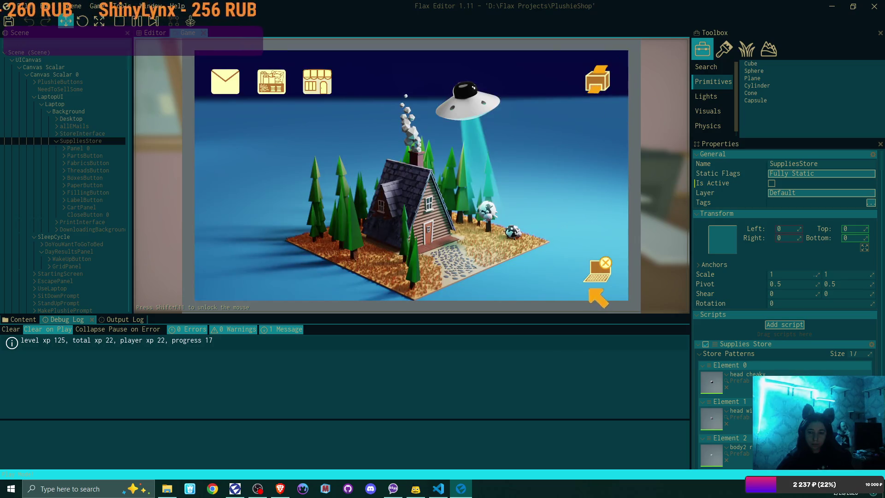
pyautogui.click(598, 273)
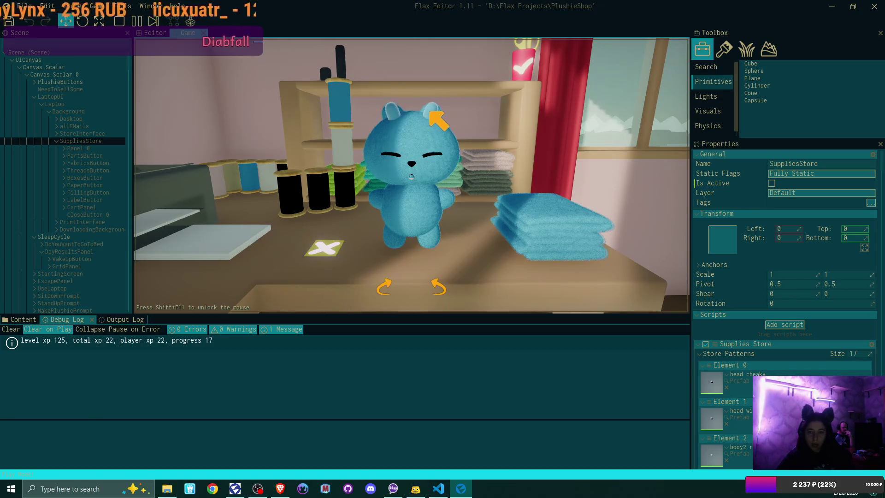
# - Give the plushie green fabric, tall bunny ears and a :3 smiling mouth, then finish it
pyautogui.click(438, 113)
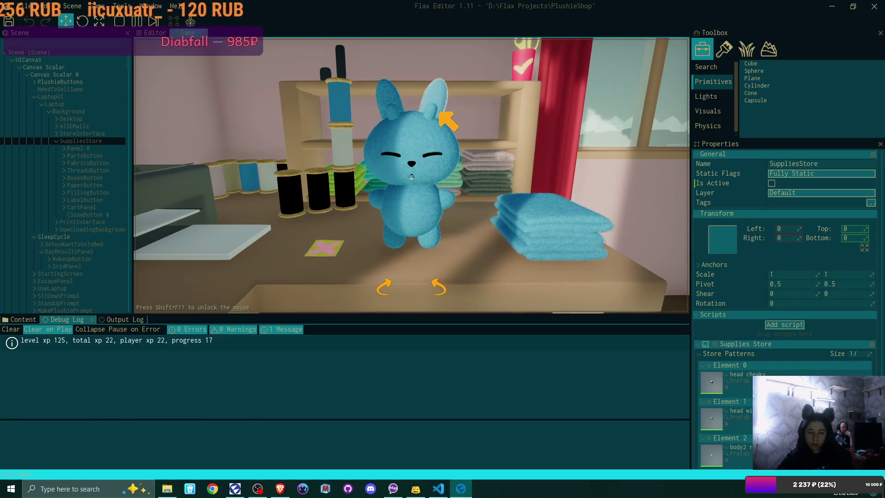
pyautogui.click(570, 250)
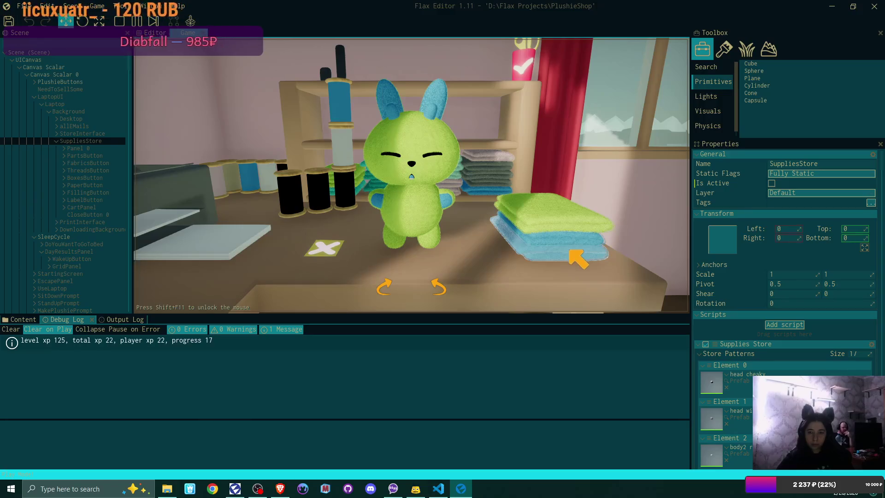
pyautogui.click(445, 117)
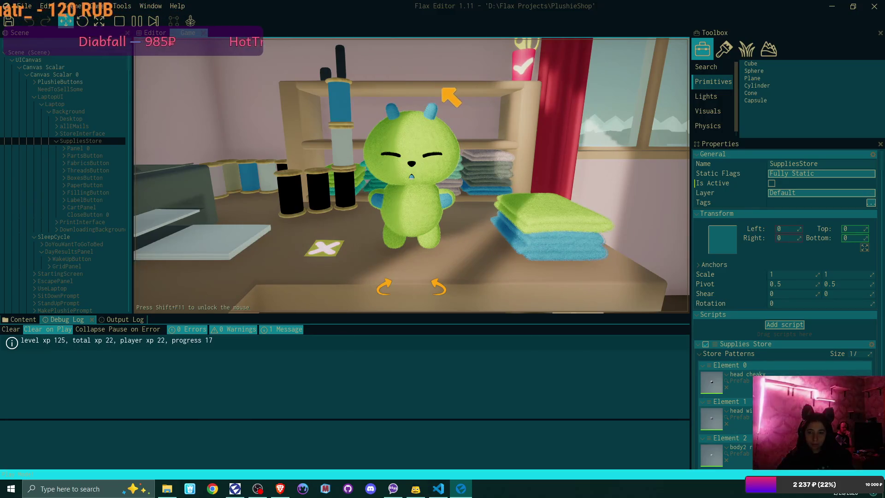
pyautogui.click(444, 116)
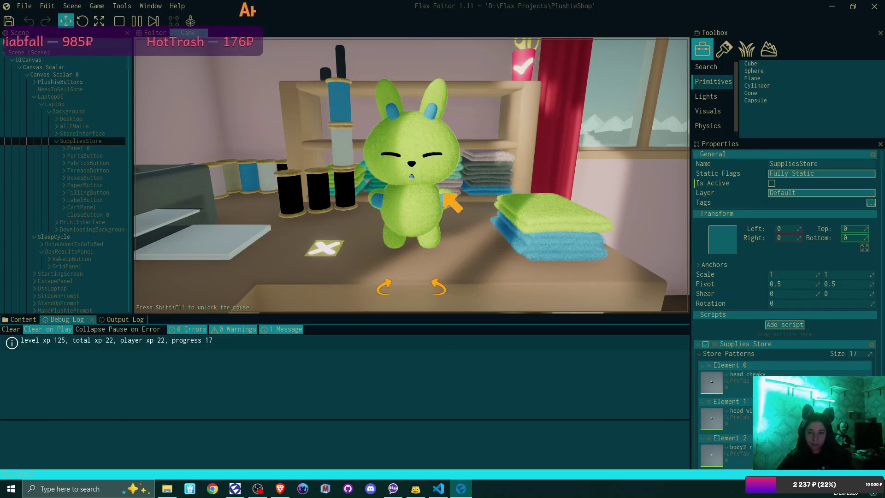
pyautogui.click(421, 159)
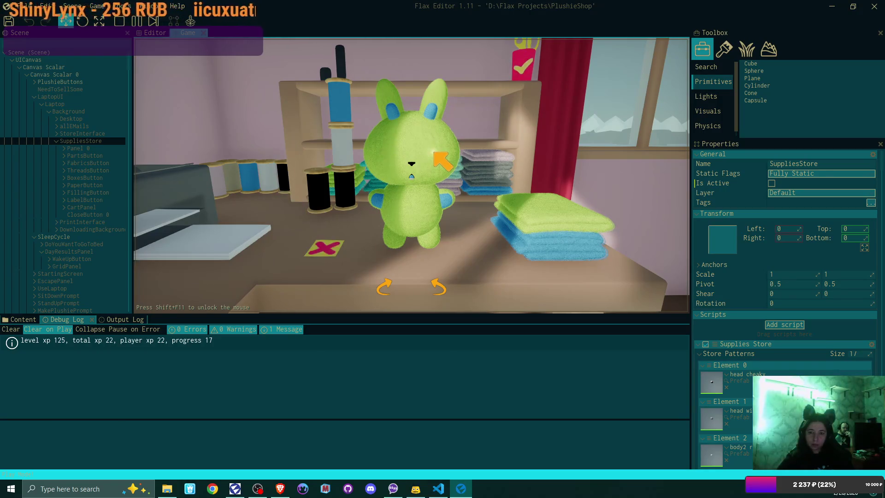
pyautogui.click(524, 68)
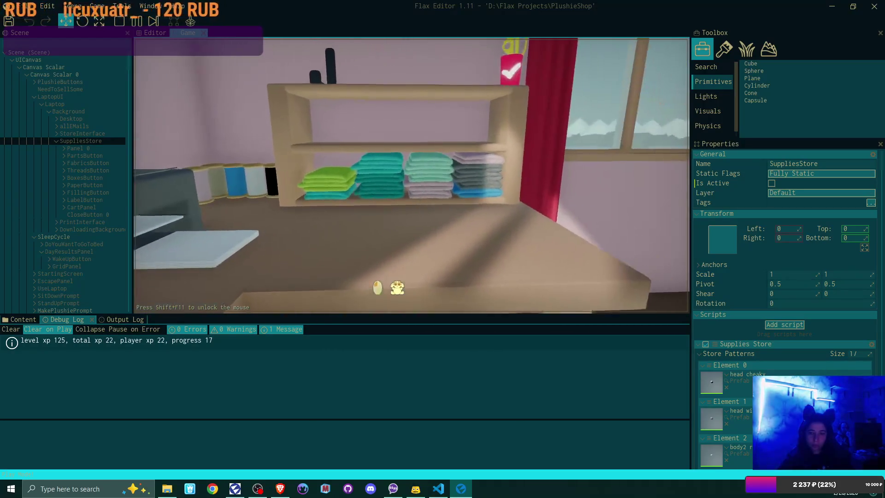
# - Make the new plushie's head blue and cycle its face and paw fabric to pale white
pyautogui.click(418, 129)
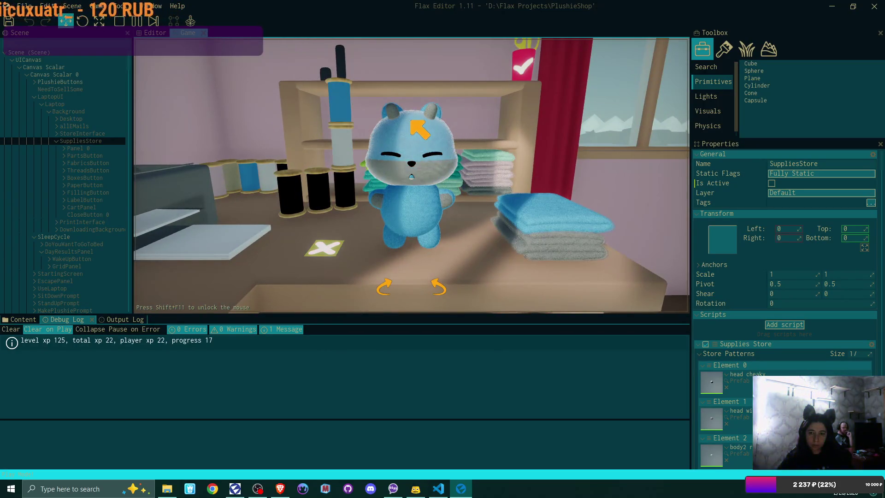
pyautogui.click(405, 122)
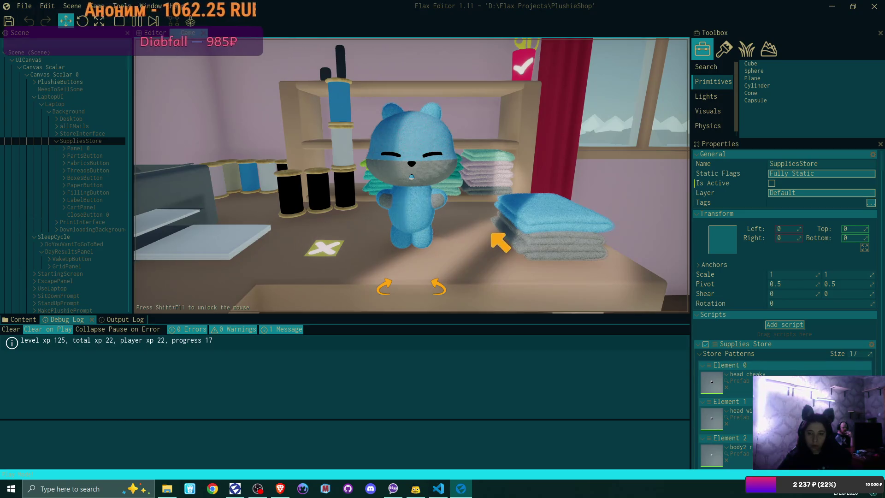
pyautogui.click(576, 251)
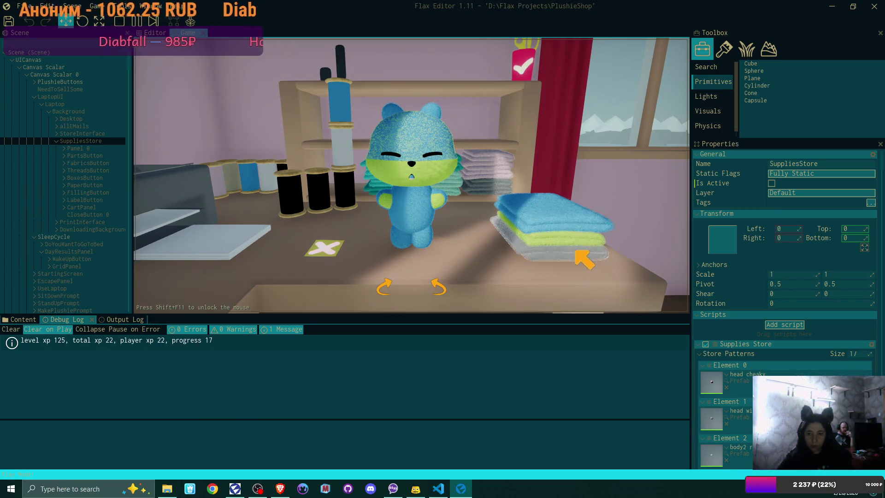
pyautogui.click(576, 252)
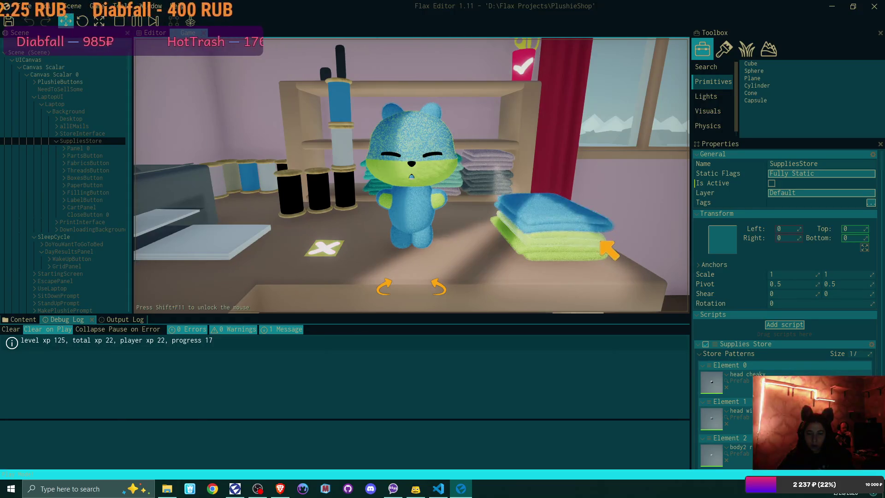
pyautogui.click(574, 253)
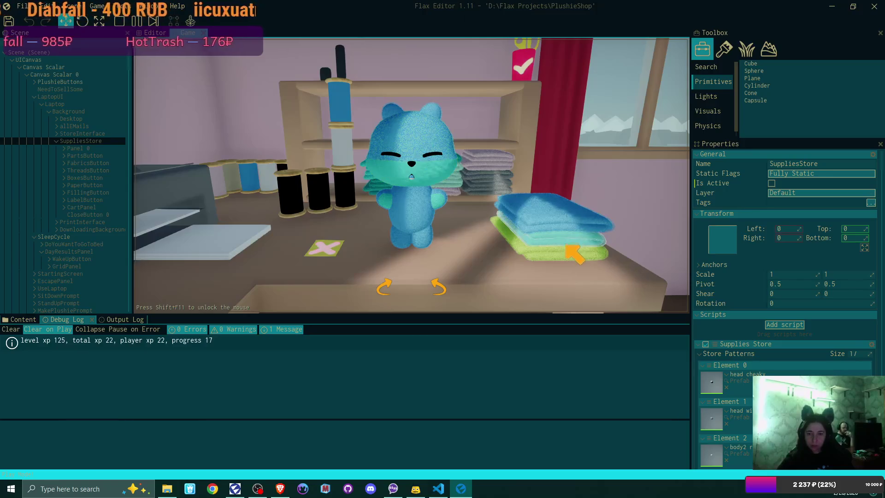
pyautogui.click(575, 254)
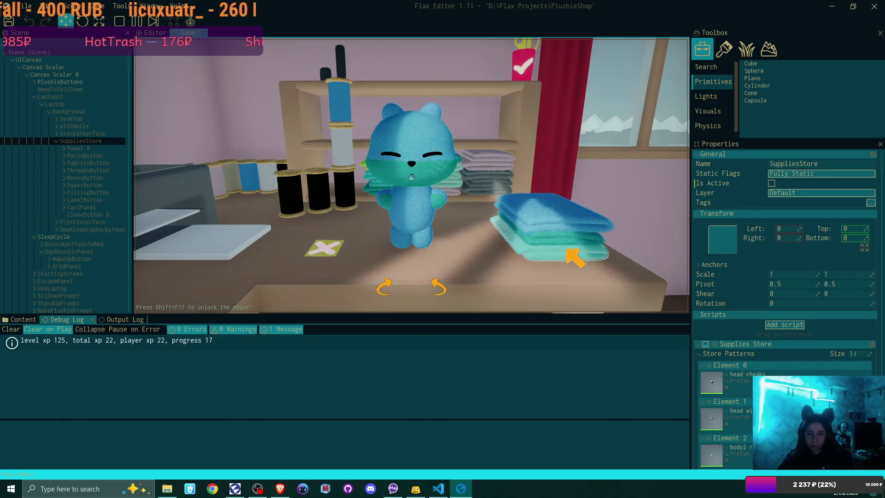
pyautogui.click(575, 257)
pyautogui.click(575, 256)
pyautogui.click(575, 253)
pyautogui.click(575, 250)
pyautogui.click(575, 249)
pyautogui.click(575, 250)
pyautogui.click(575, 249)
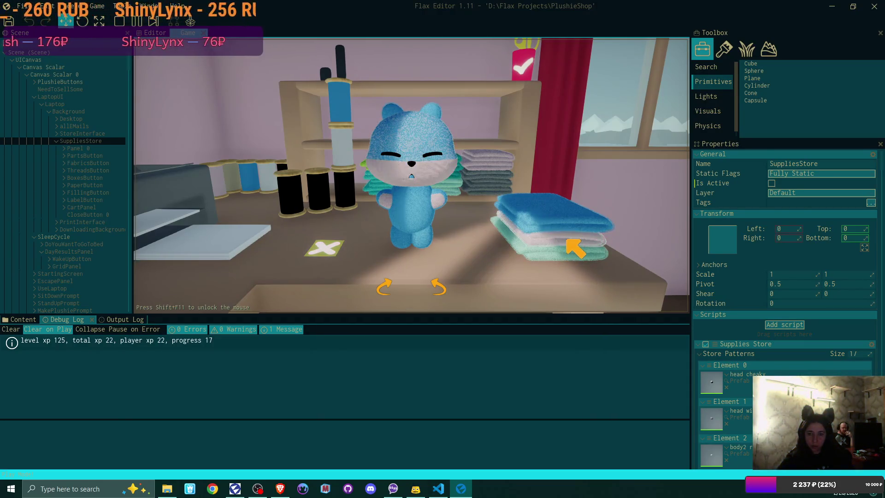
pyautogui.click(575, 249)
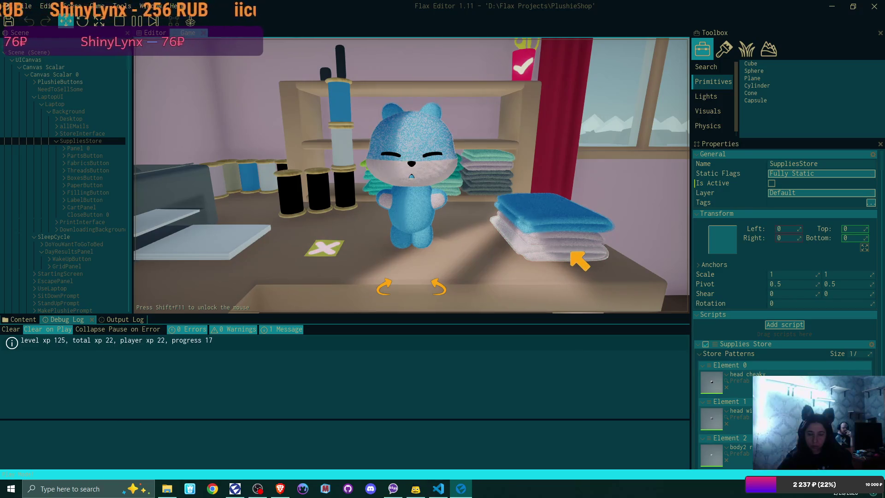
pyautogui.click(575, 250)
pyautogui.click(575, 250)
pyautogui.click(575, 250)
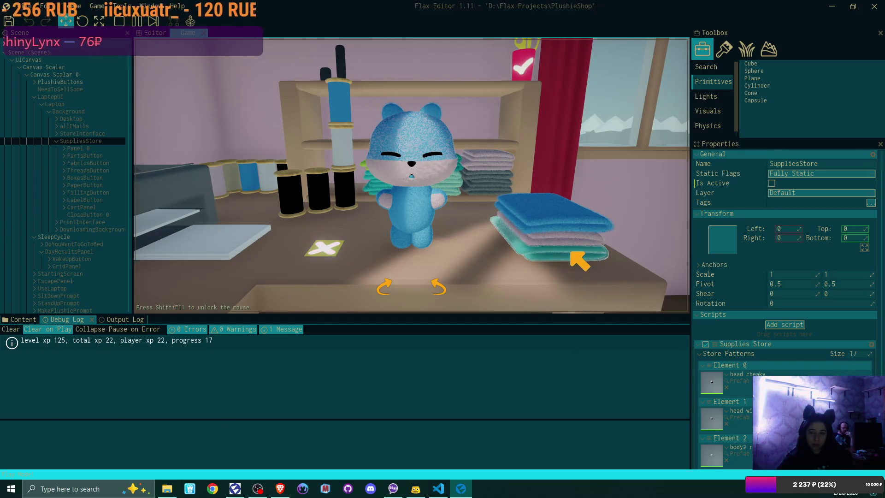
pyautogui.click(575, 249)
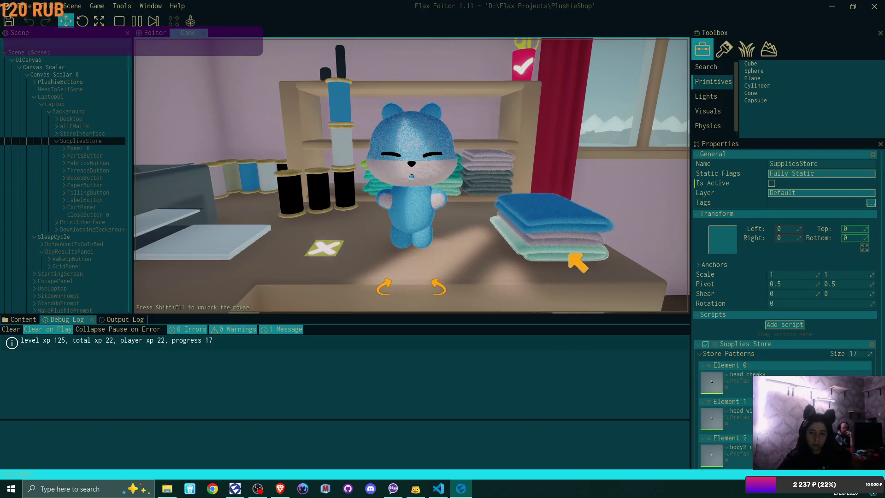
# - Give the blue plushie white tall bunny ears, check it from several angles, and finish it
pyautogui.click(571, 256)
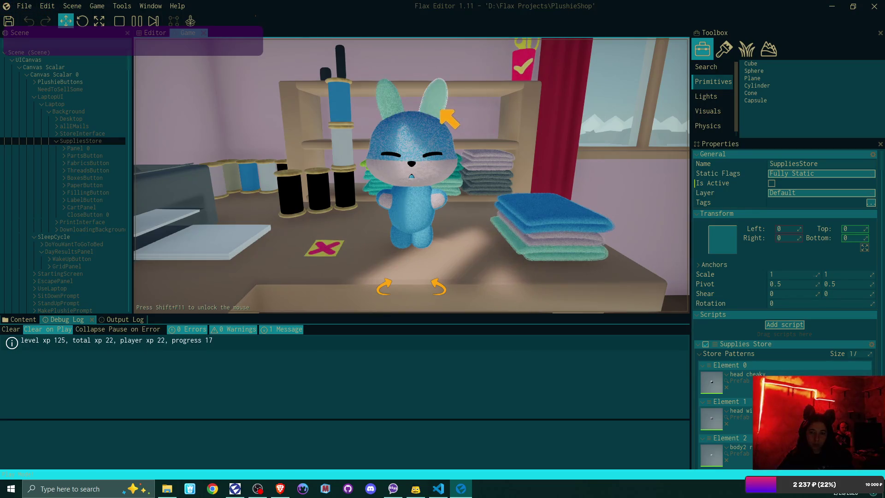
pyautogui.click(555, 254)
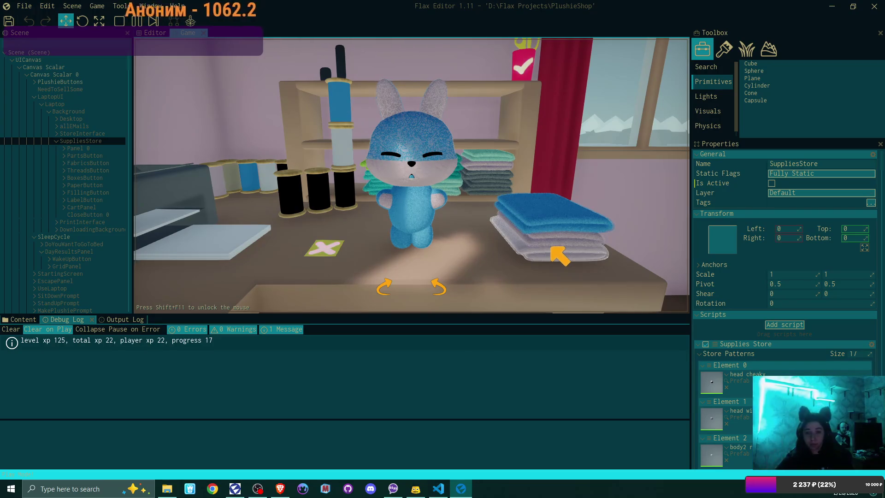
pyautogui.click(447, 104)
pyautogui.click(436, 287)
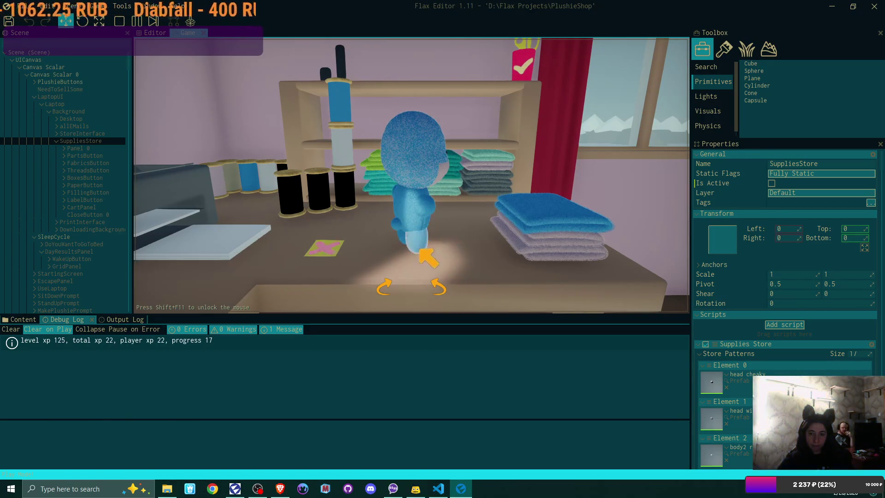
pyautogui.click(439, 288)
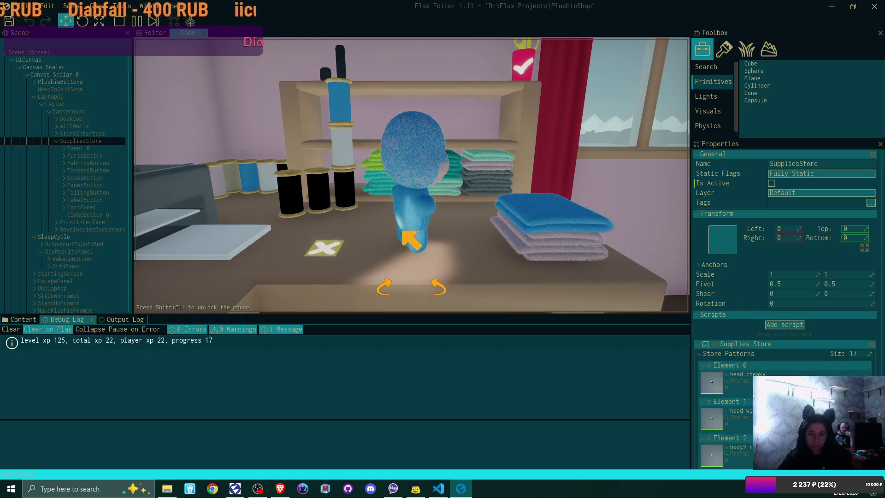
pyautogui.click(445, 295)
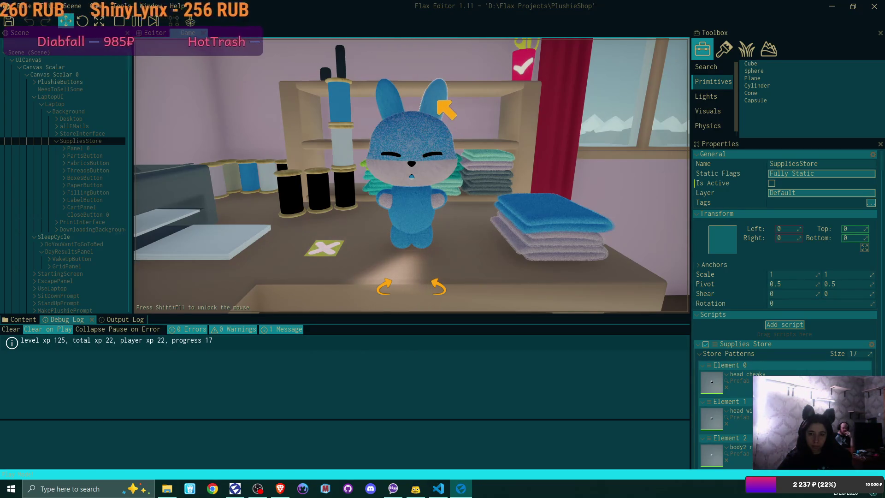
pyautogui.click(439, 102)
pyautogui.click(440, 106)
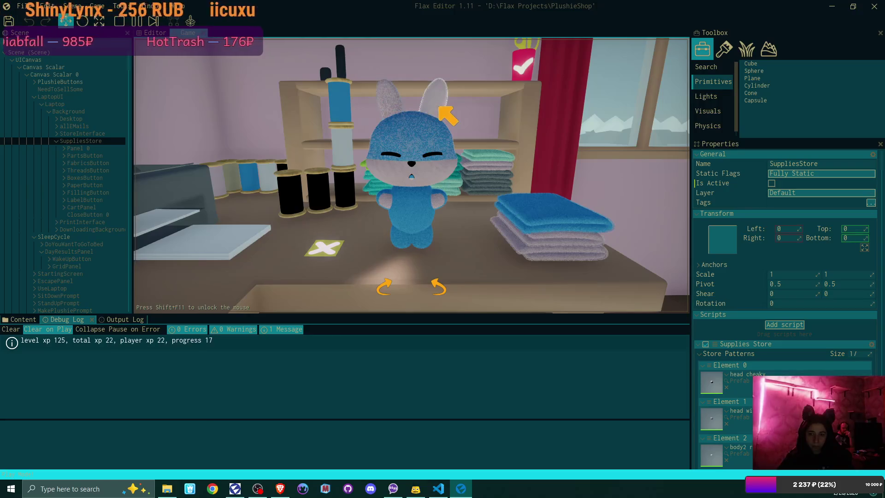
pyautogui.click(526, 67)
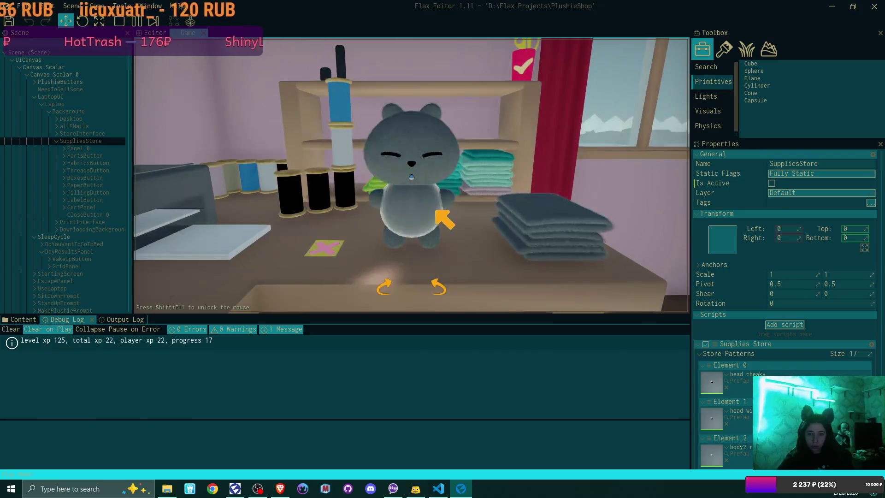
# - Make the new bear green with teal fabric on its lower head
pyautogui.click(553, 232)
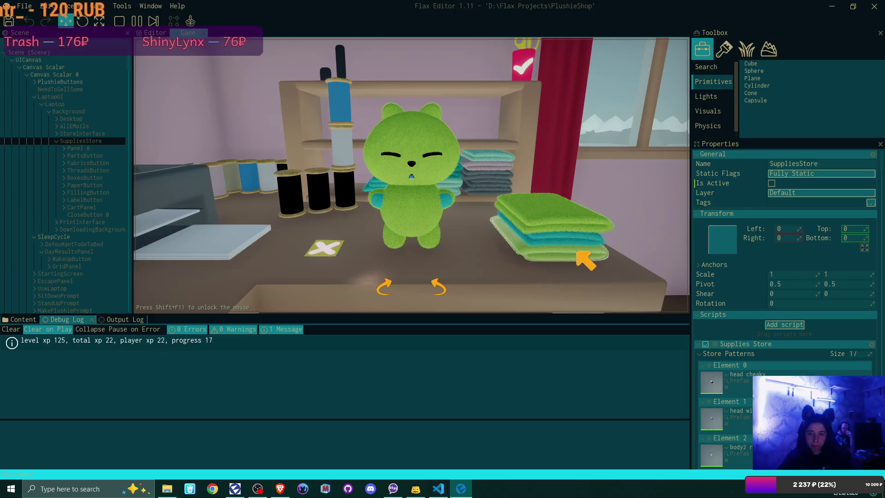
pyautogui.click(545, 230)
pyautogui.click(438, 168)
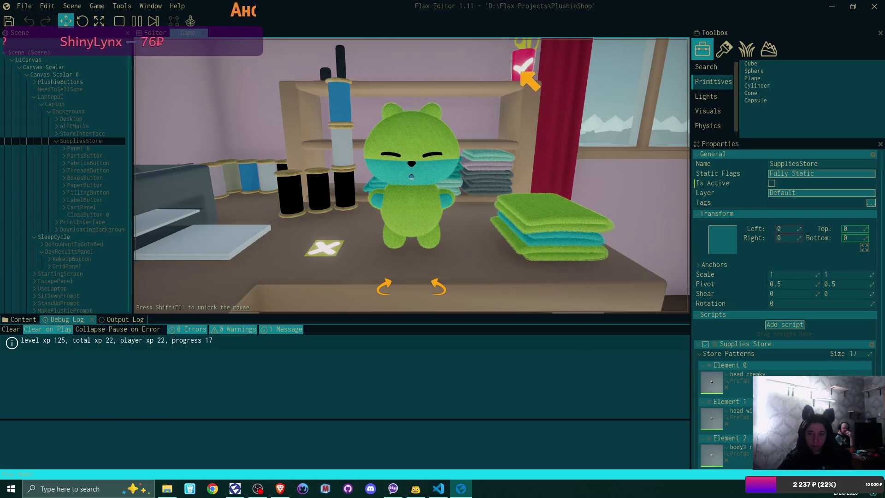
# - Finish the green bear and list the green and blue bunny designs in the shop
pyautogui.click(529, 79)
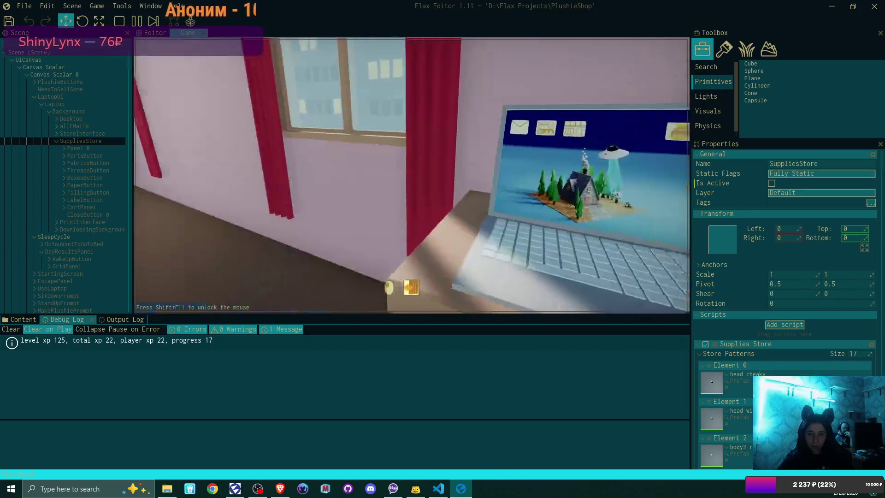
pyautogui.click(320, 88)
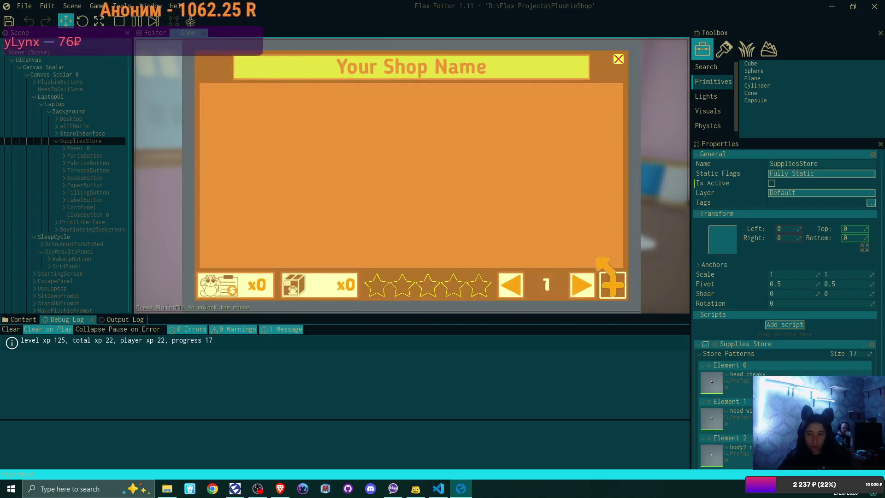
pyautogui.click(613, 282)
pyautogui.click(500, 266)
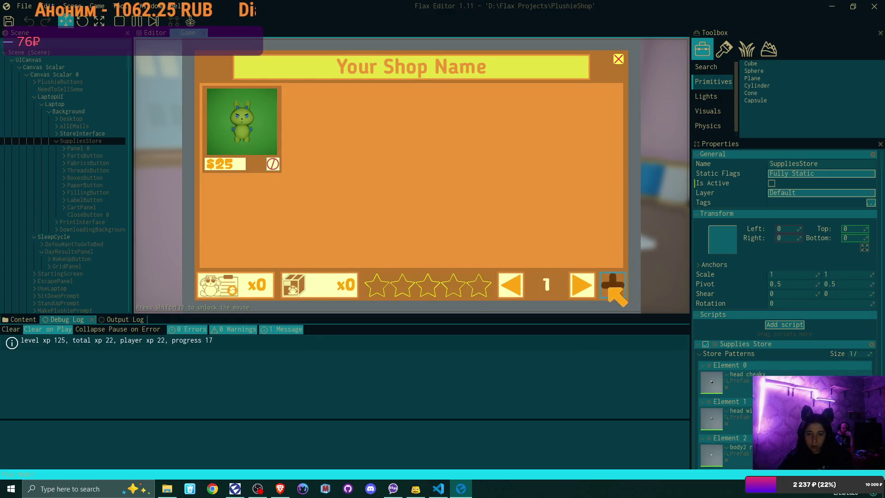
pyautogui.click(612, 284)
pyautogui.click(499, 260)
# - Add the green bear as a $25 listing, then close the shop and leave the laptop
pyautogui.click(606, 275)
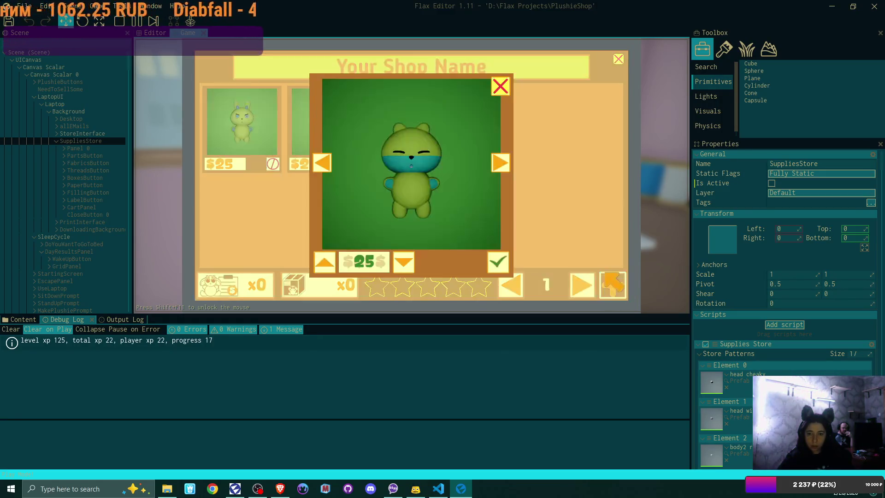
pyautogui.click(506, 257)
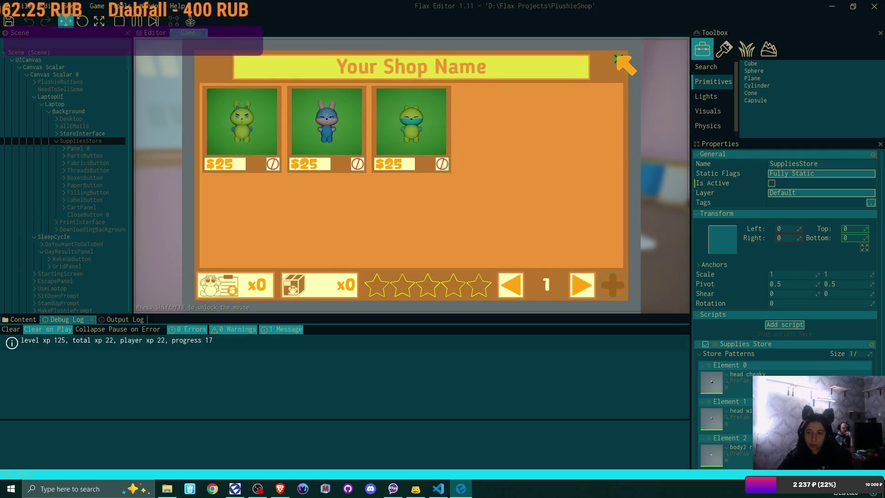
pyautogui.click(616, 58)
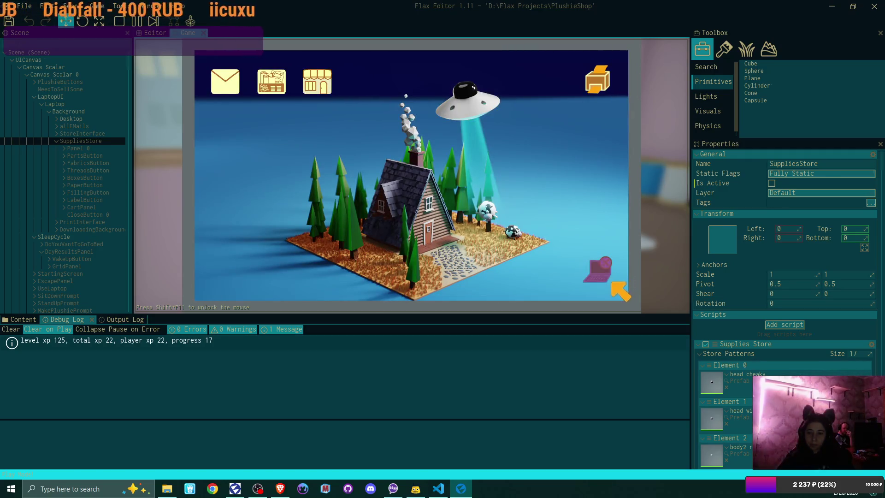
pyautogui.click(613, 283)
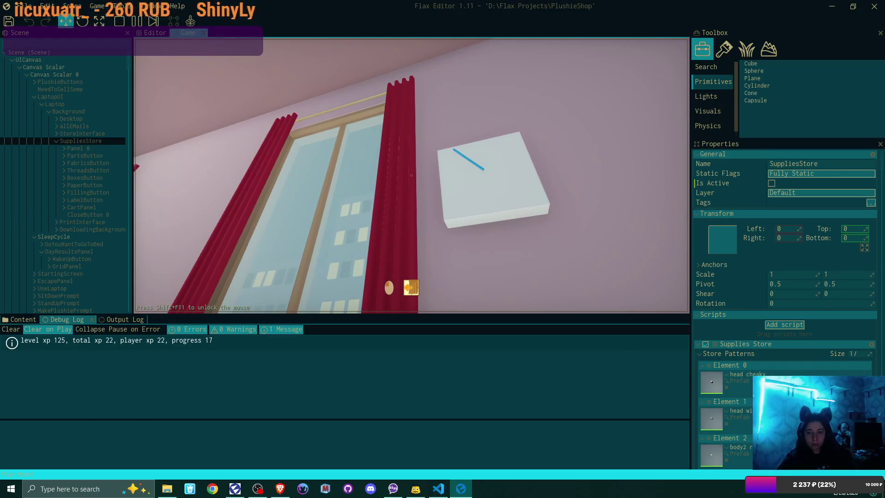
# - Craft a teal plushie with a sewn face, swap its cat ears for bunny ears, and finish it
pyautogui.click(411, 175)
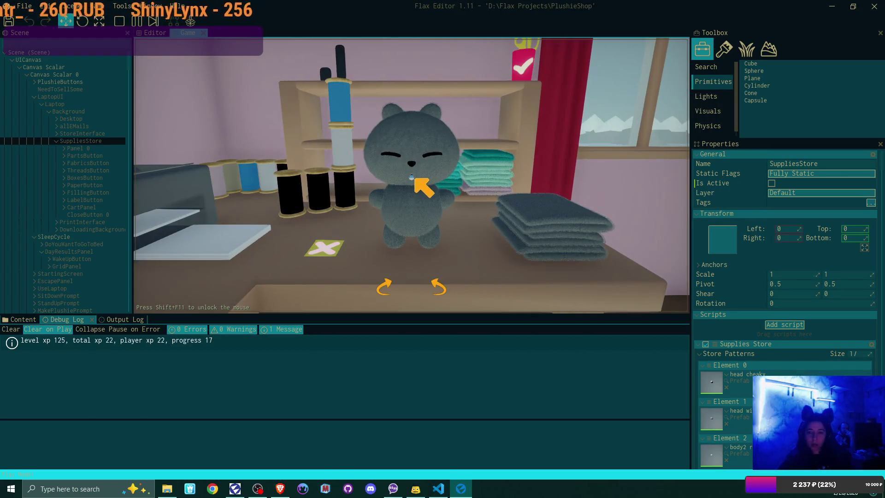
pyautogui.click(569, 209)
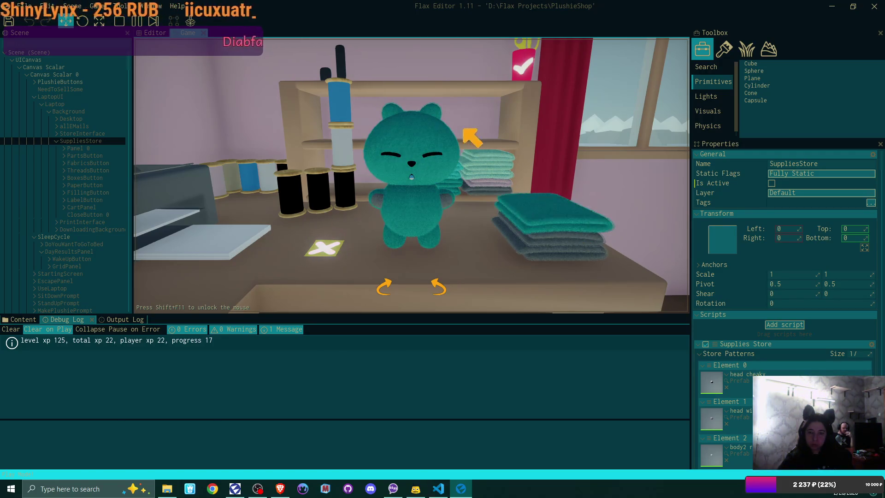
pyautogui.click(415, 168)
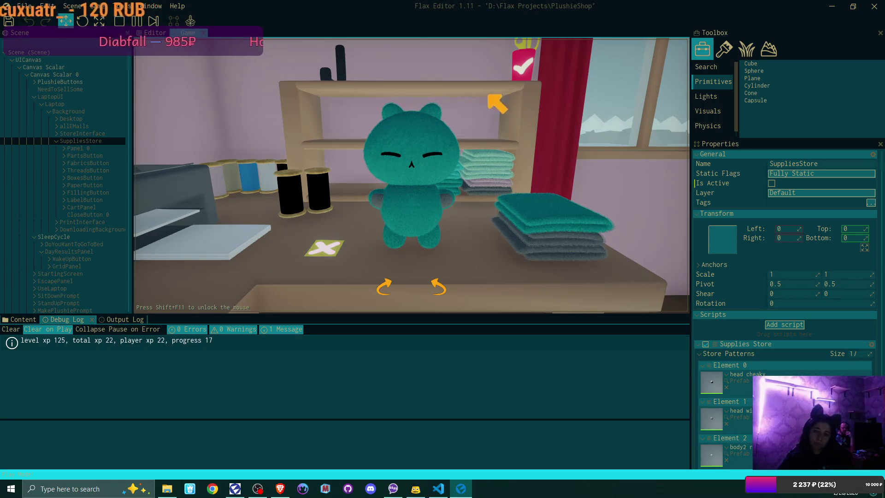
pyautogui.click(437, 110)
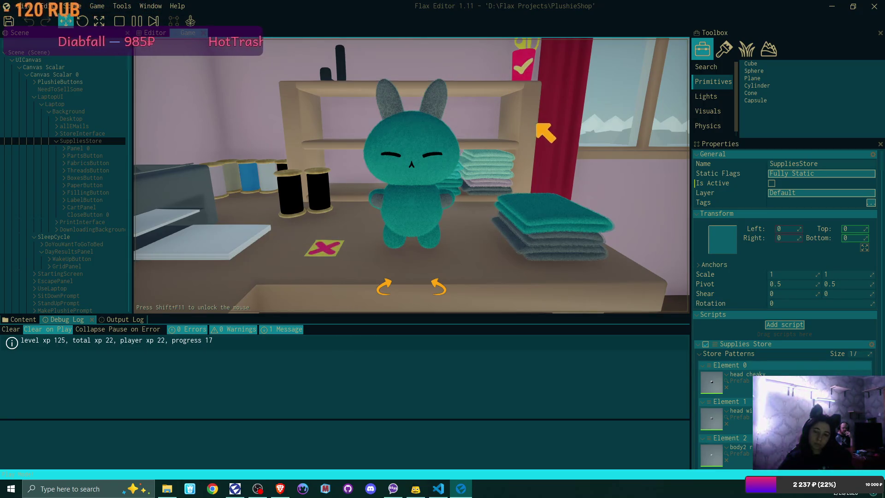
pyautogui.click(529, 67)
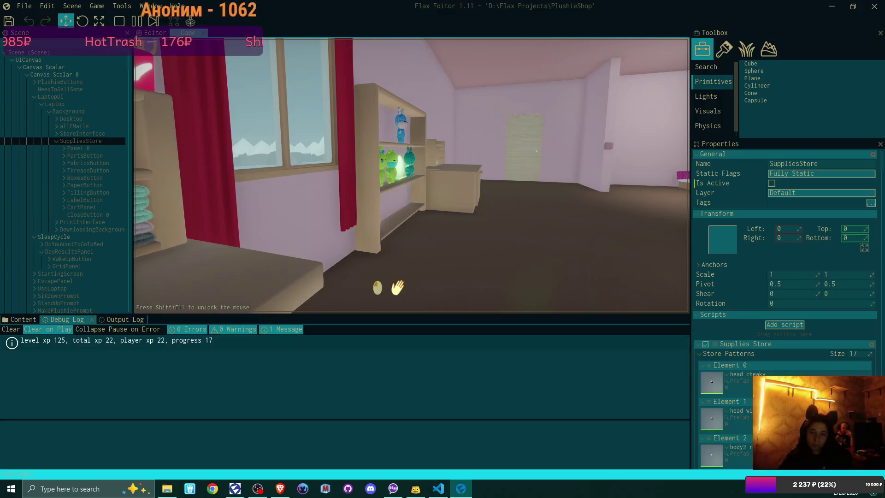
# - Sit down at the laptop and bring its desktop up close
pyautogui.click(397, 287)
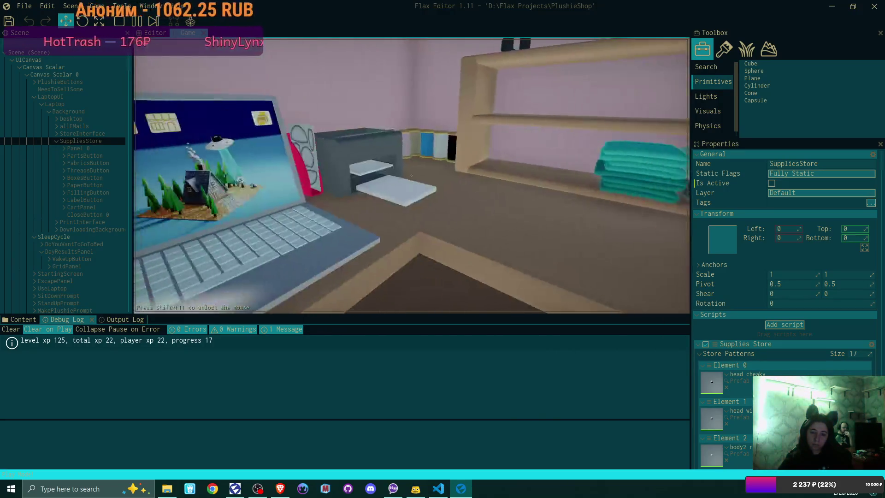
pyautogui.press('Escape')
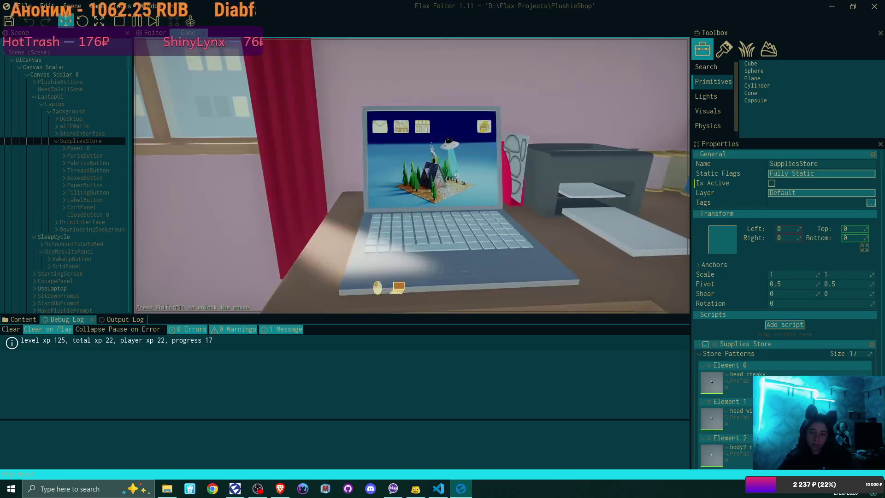
pyautogui.press('e')
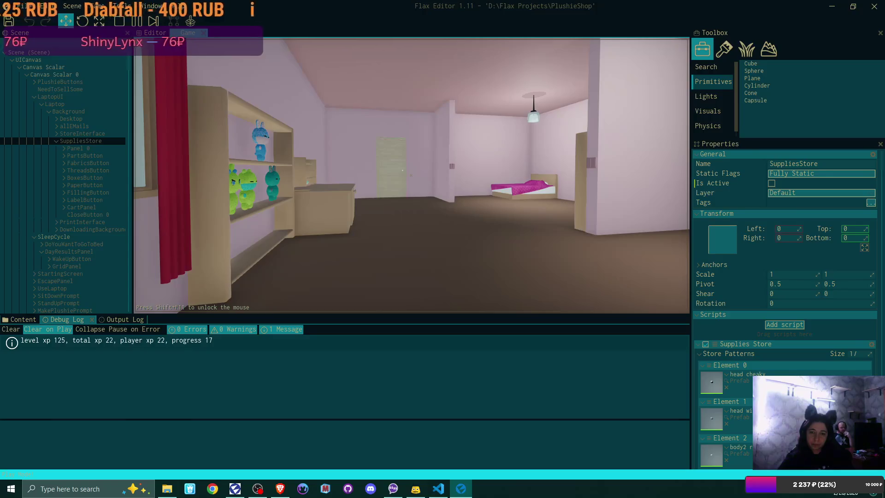
pyautogui.press('e')
pyautogui.click(412, 176)
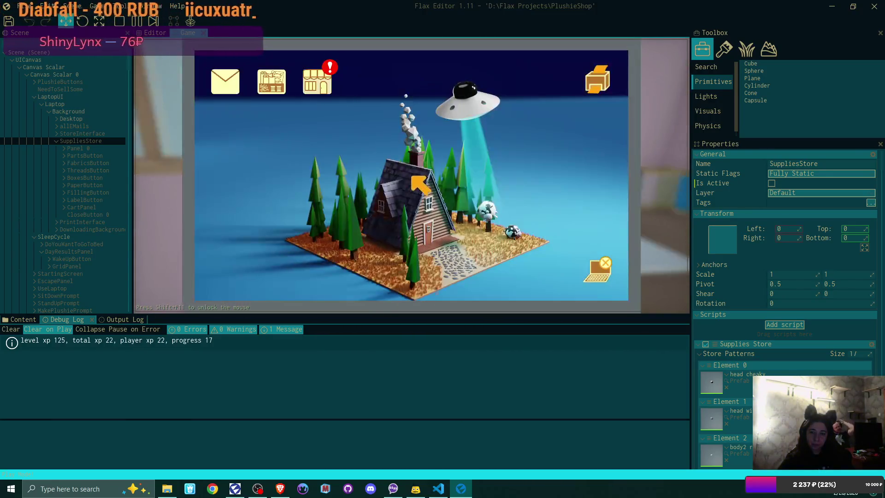
# - Open the shop, show the three crafted plushies, and flip their cards to customer addresses
pyautogui.click(318, 83)
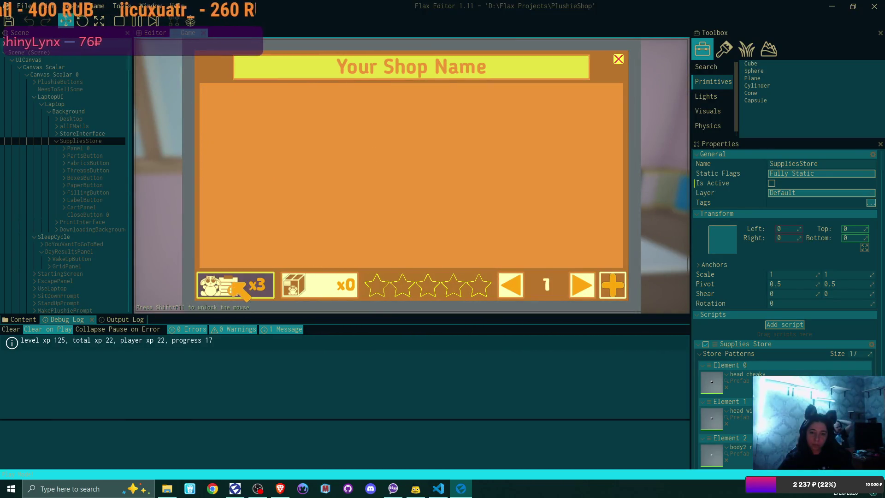
pyautogui.click(252, 284)
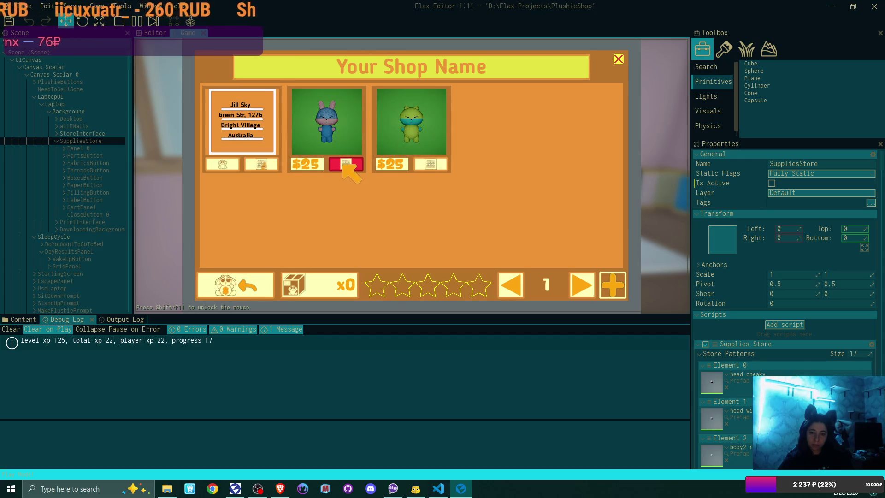
pyautogui.click(342, 162)
pyautogui.click(424, 168)
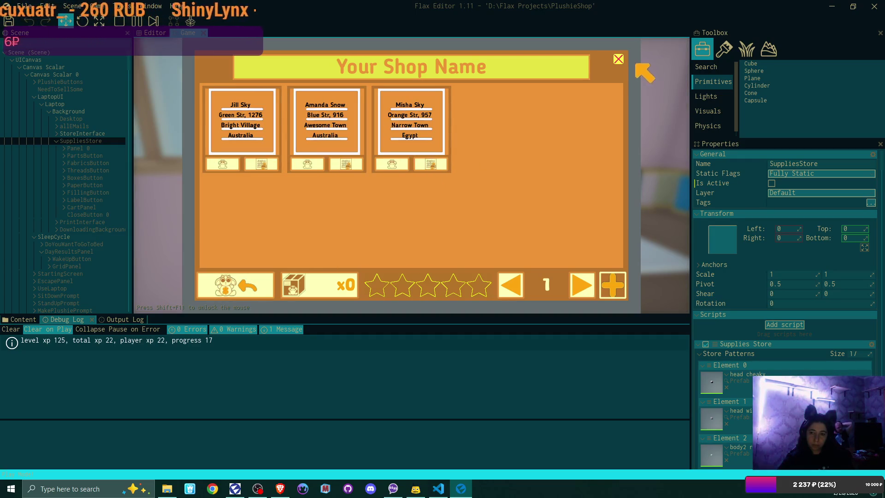
pyautogui.click(618, 59)
# - Colour the first order's address label green, save two green swatches, and ship it
pyautogui.click(594, 75)
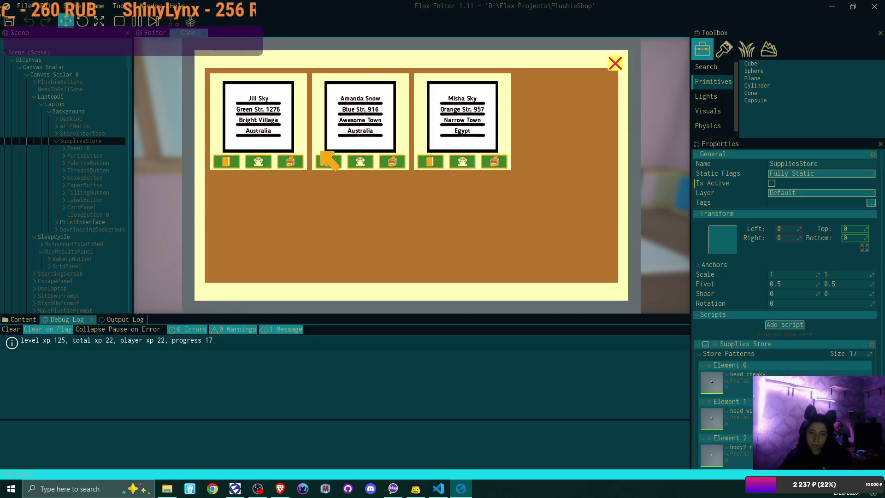
pyautogui.click(256, 162)
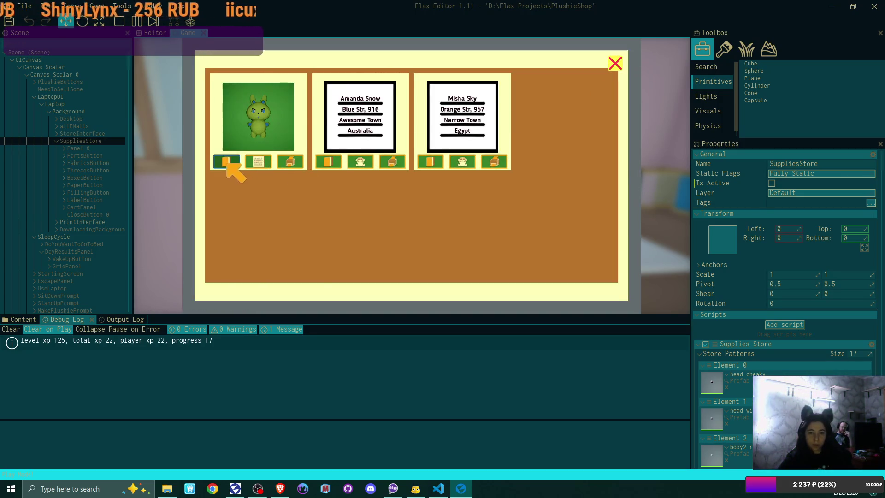
pyautogui.click(227, 161)
pyautogui.moveTo(454, 129); pyautogui.dragTo(496, 131)
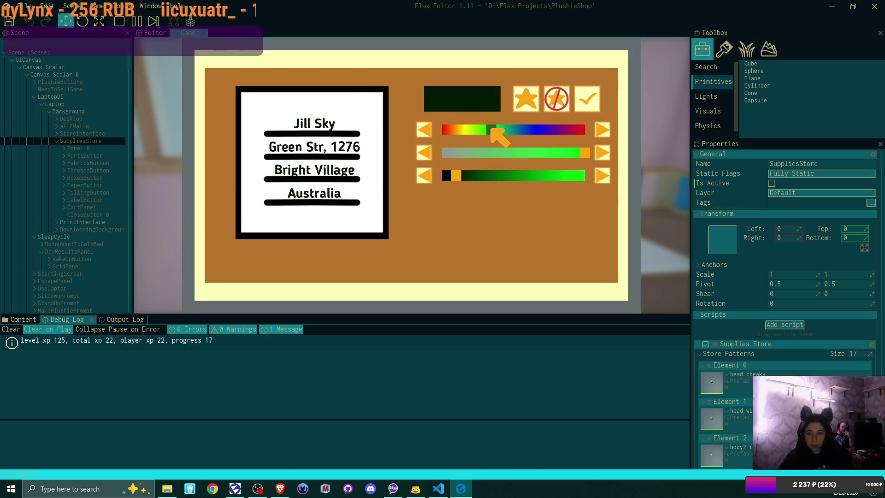
pyautogui.moveTo(475, 175)
pyautogui.mouseDown()
pyautogui.moveTo(557, 175)
pyautogui.moveTo(555, 155)
pyautogui.mouseUp()
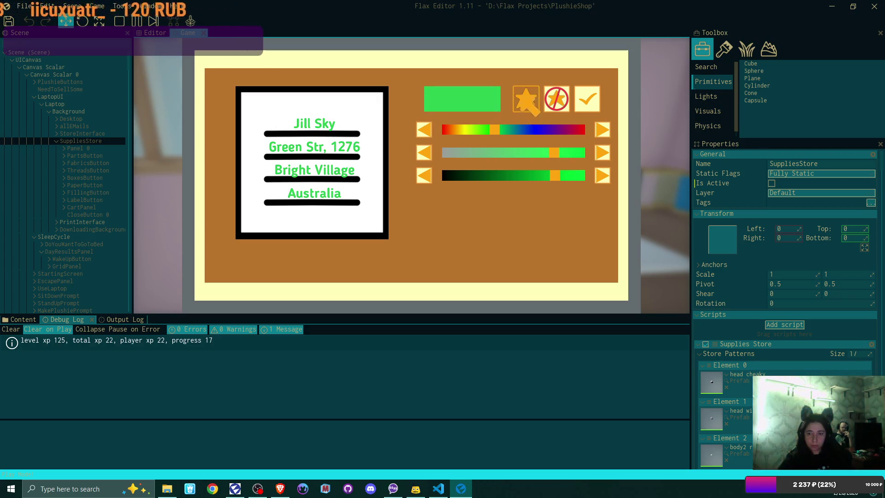
pyautogui.click(526, 98)
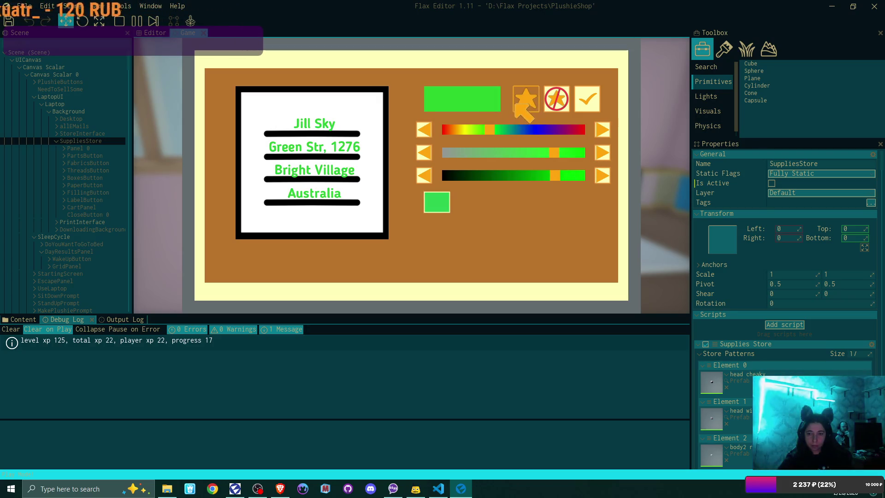
pyautogui.moveTo(494, 129); pyautogui.dragTo(481, 134)
pyautogui.click(528, 99)
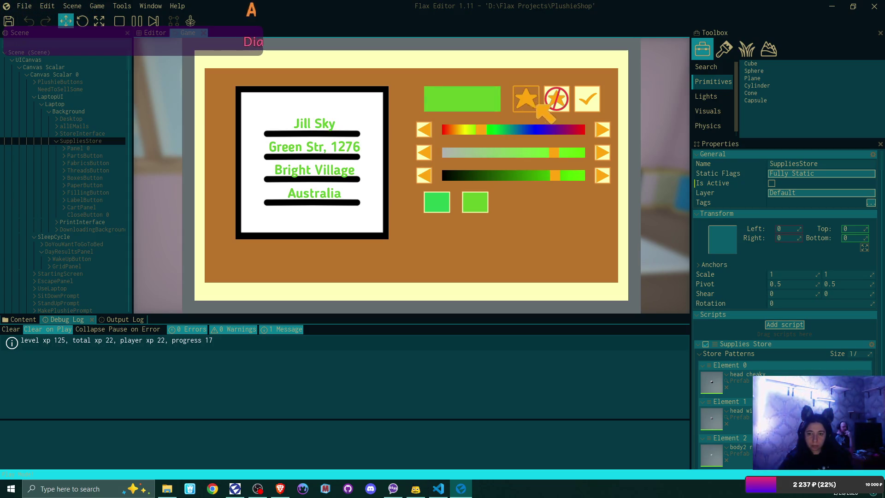
pyautogui.click(589, 103)
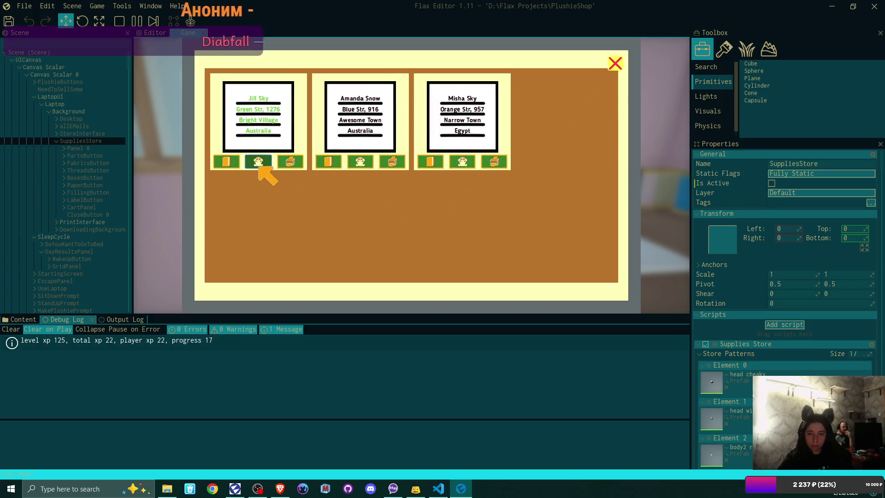
pyautogui.click(290, 161)
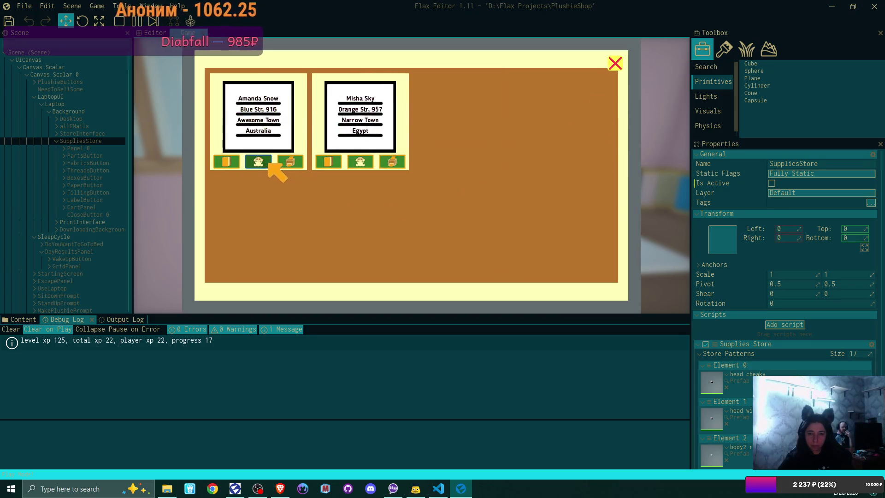
# - Give the second order's address label a blue colour and ship it
pyautogui.click(259, 163)
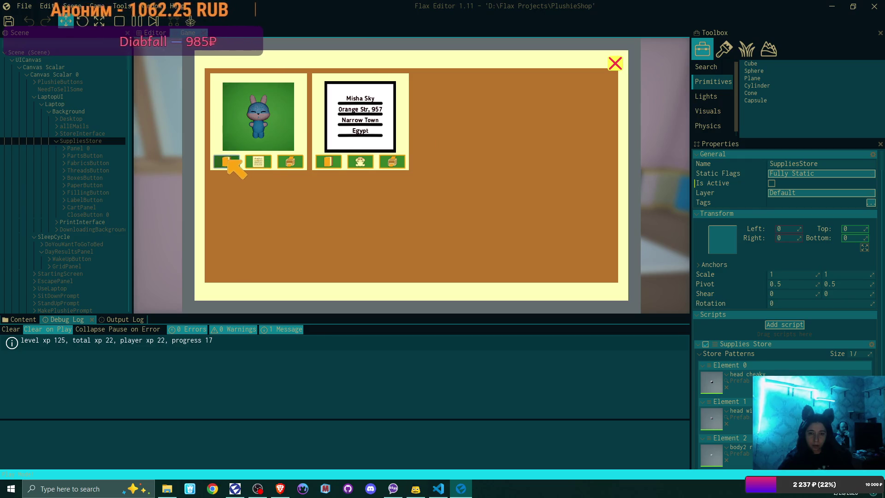
pyautogui.click(226, 161)
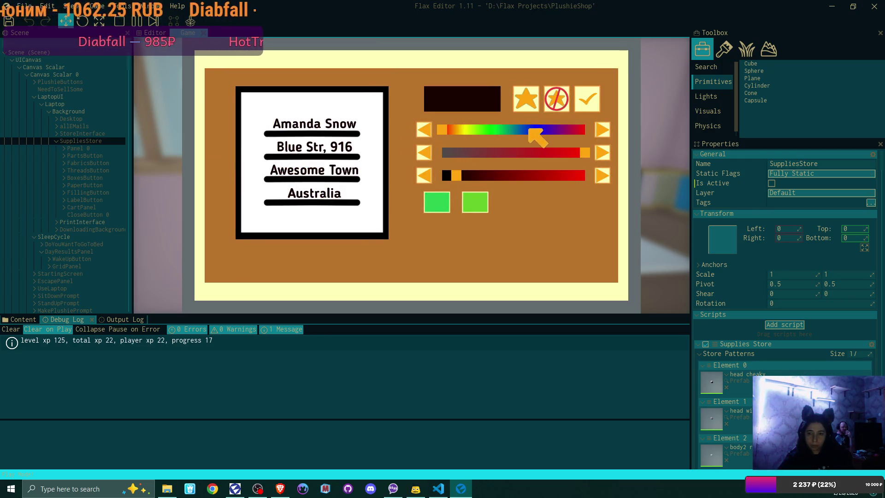
pyautogui.click(474, 201)
pyautogui.moveTo(484, 131); pyautogui.dragTo(532, 134)
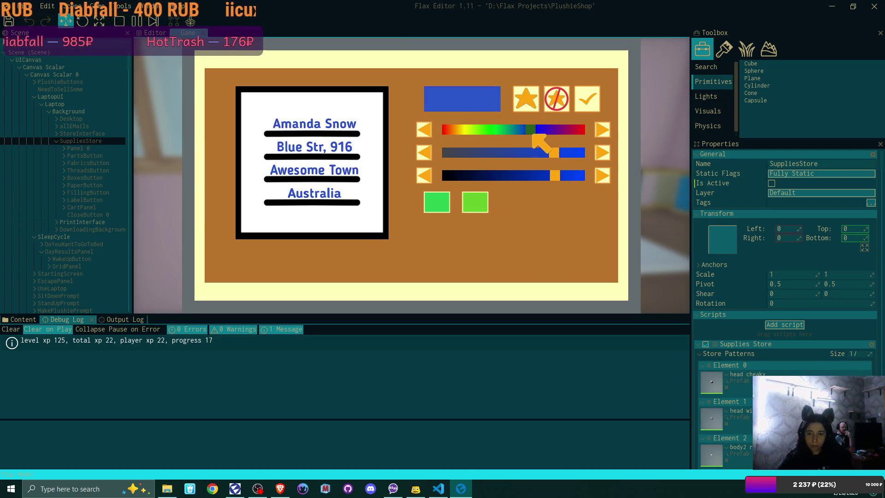
pyautogui.click(576, 98)
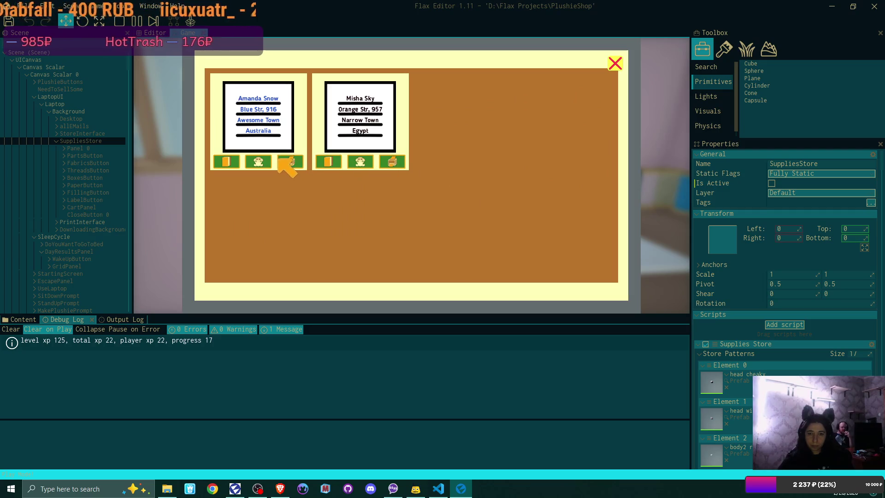
pyautogui.click(289, 161)
# - Make the last order's address label a brighter, more saturated blue and close the store panel
pyautogui.click(256, 162)
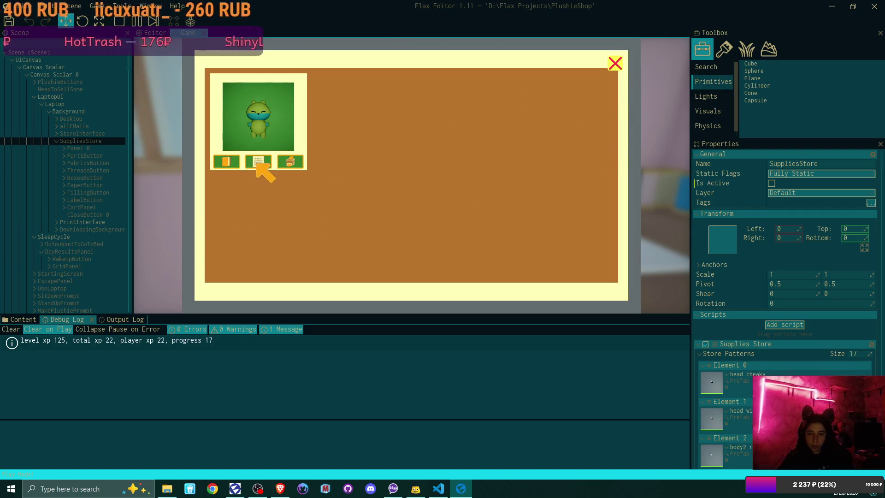
pyautogui.click(257, 162)
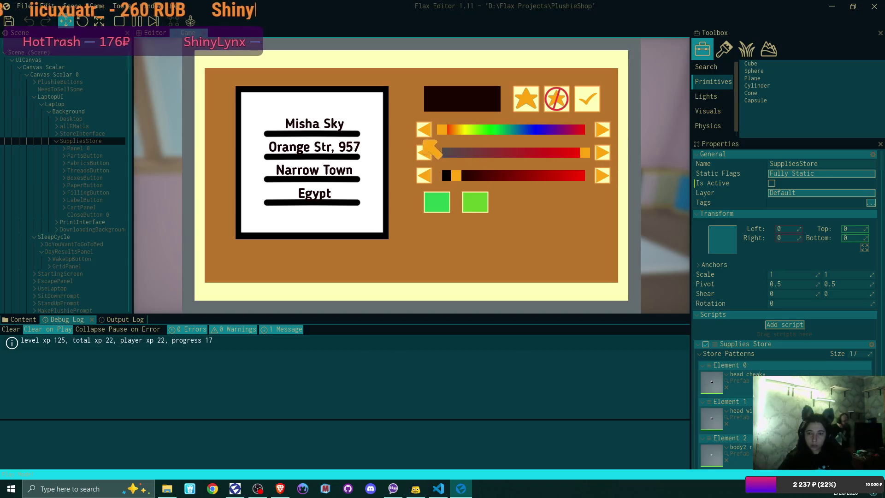
pyautogui.moveTo(472, 130)
pyautogui.mouseDown()
pyautogui.moveTo(536, 140)
pyautogui.moveTo(526, 154)
pyautogui.moveTo(508, 153)
pyautogui.mouseUp()
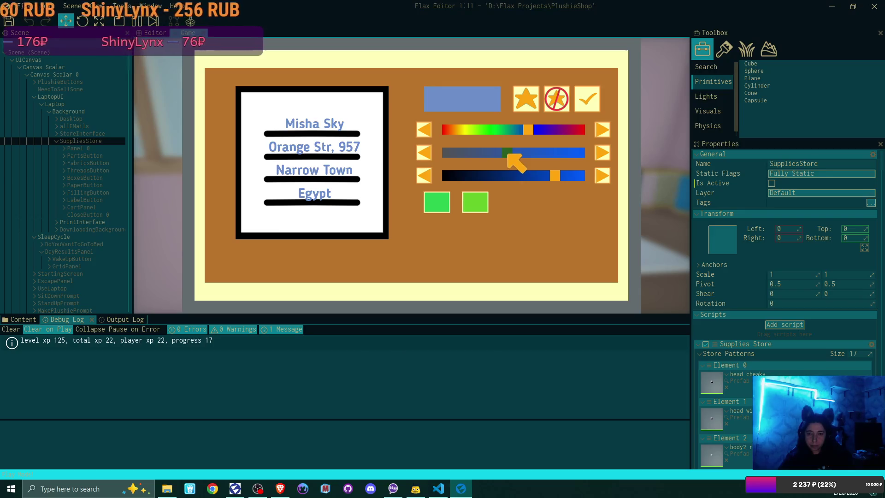
pyautogui.moveTo(551, 176); pyautogui.dragTo(592, 173)
pyautogui.moveTo(504, 148); pyautogui.dragTo(518, 154)
pyautogui.click(586, 99)
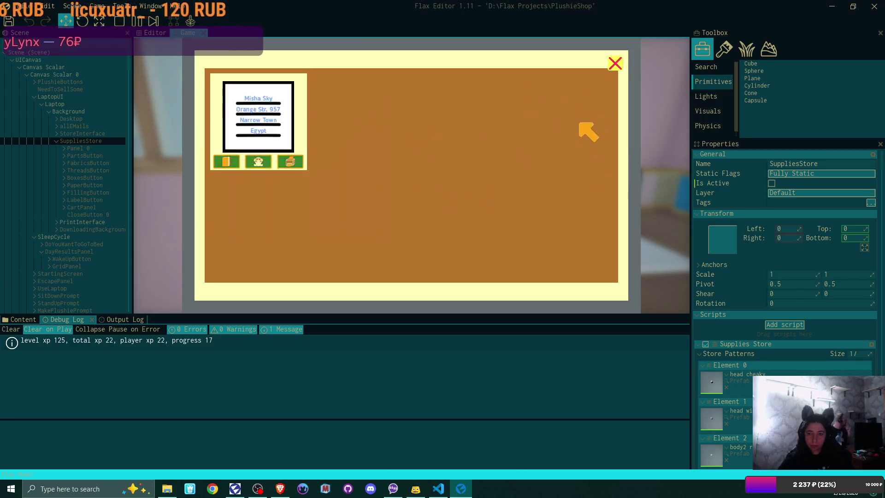
pyautogui.click(615, 63)
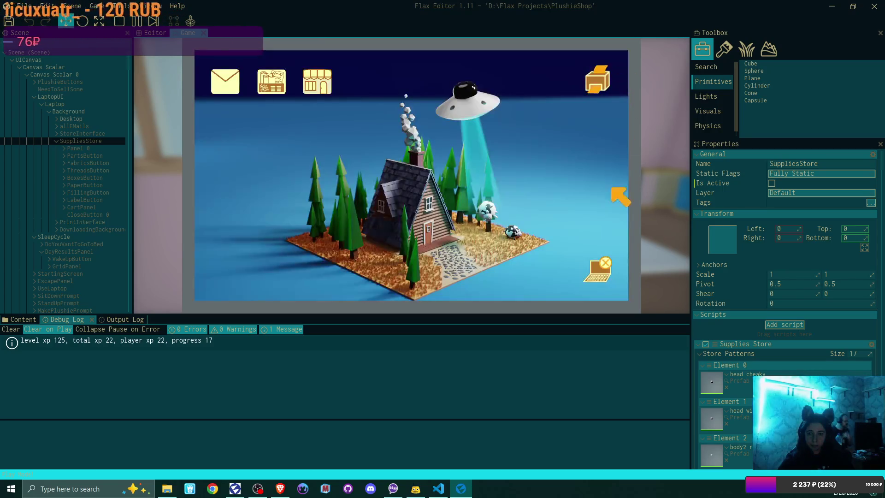
# - Leave the laptop, set the address card on the counter, and pick up the blue bunny
pyautogui.click(609, 276)
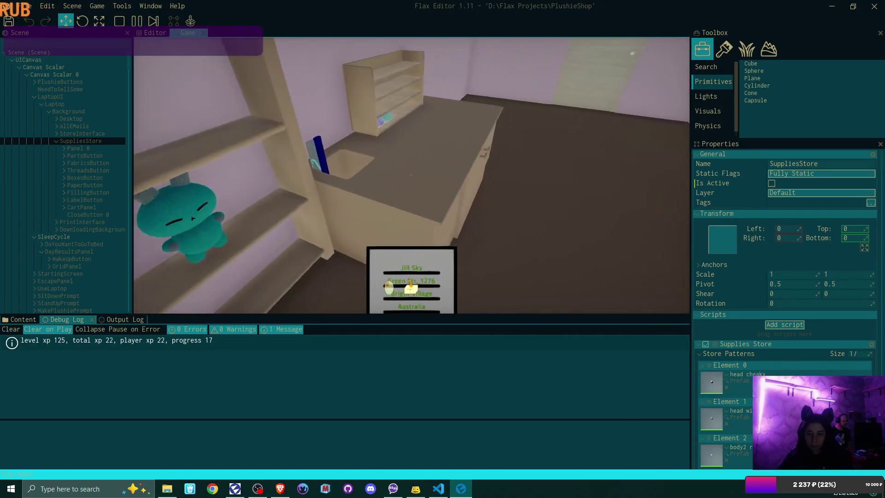
pyautogui.click(411, 175)
pyautogui.click(411, 175)
pyautogui.click(411, 175)
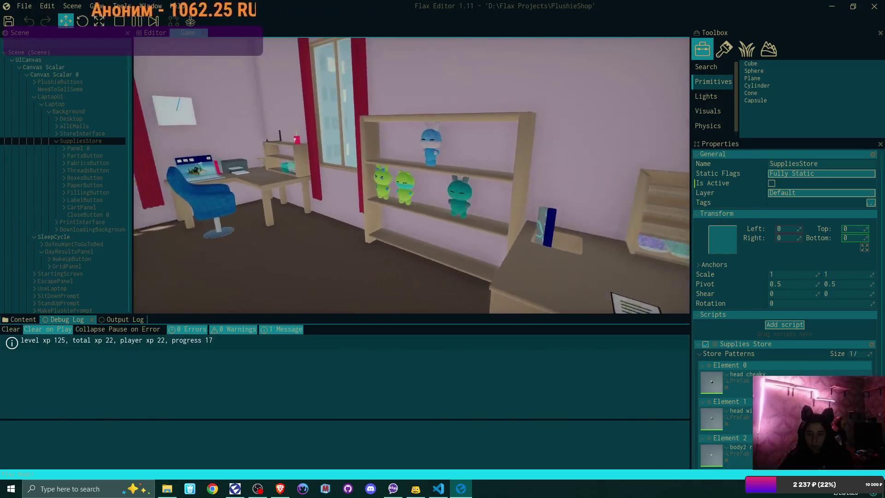
pyautogui.click(411, 175)
# - Box and label the blue bunny, then pack the green plushie into the green box
pyautogui.click(412, 175)
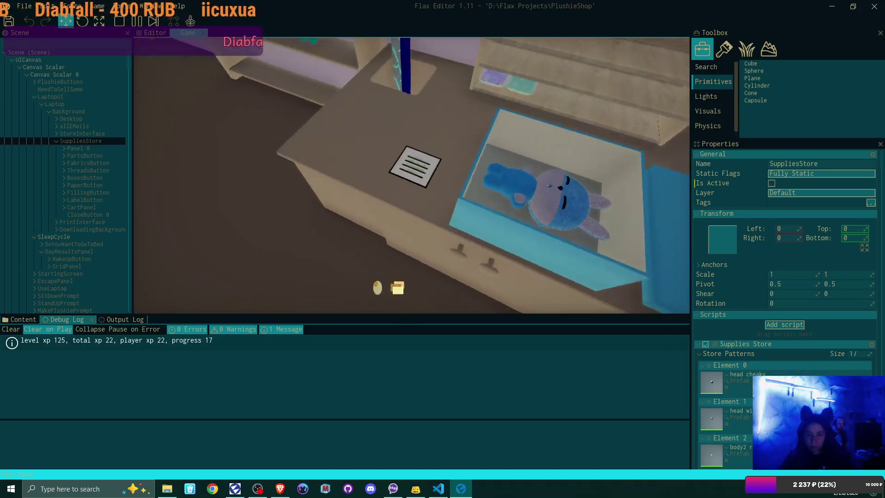
pyautogui.click(412, 175)
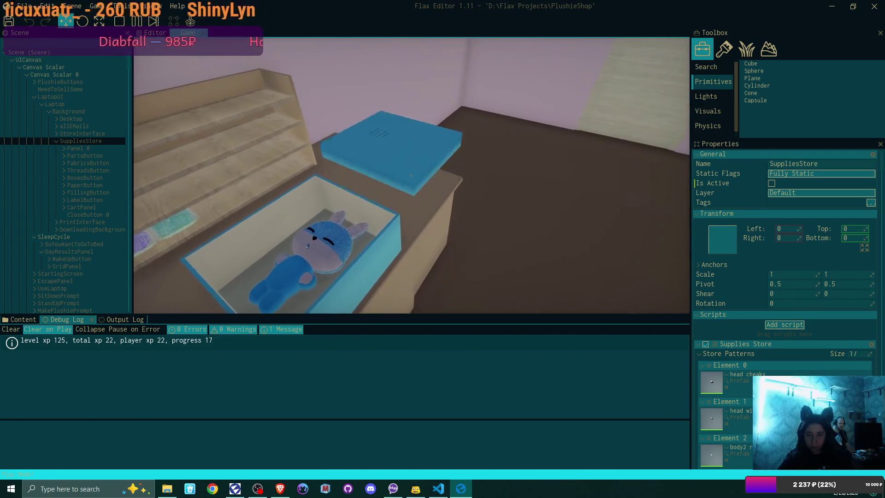
pyautogui.click(412, 175)
pyautogui.click(411, 176)
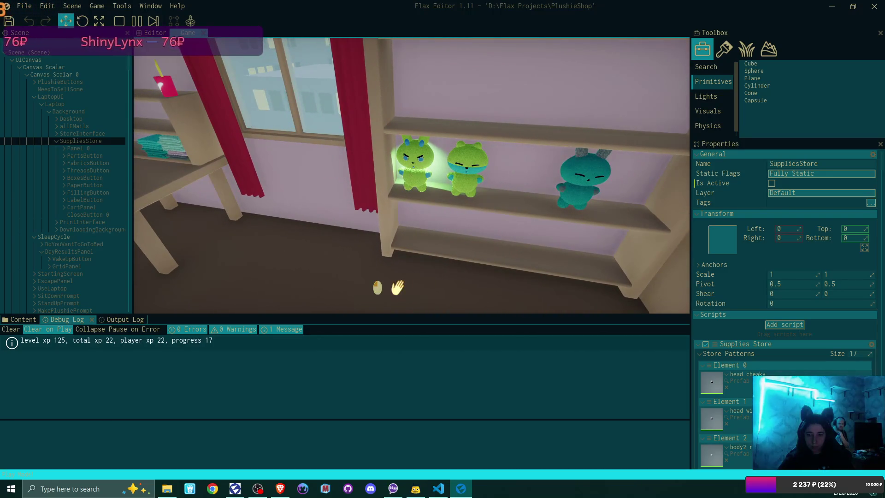
pyautogui.click(397, 287)
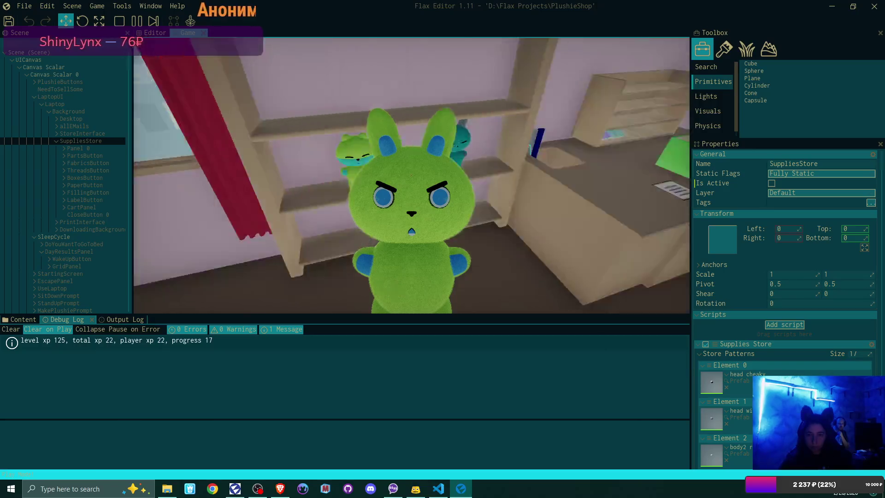
pyautogui.click(397, 288)
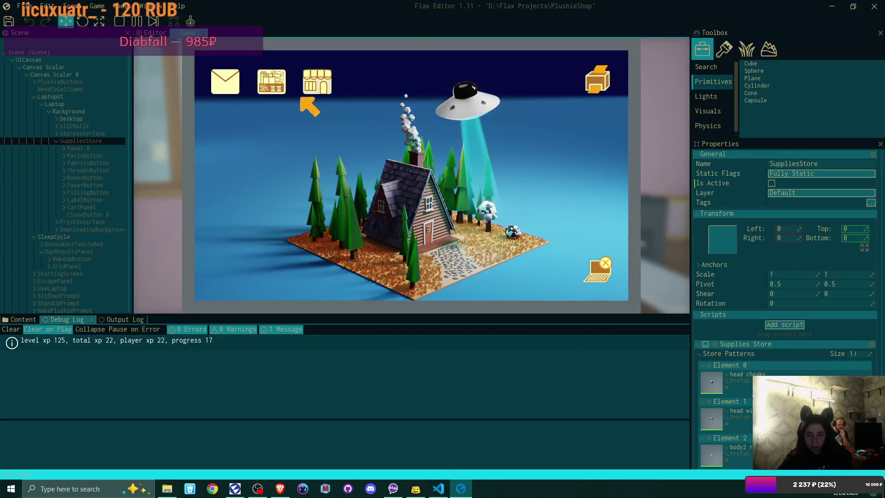
# - Check the supplies store and shop orders windows, then leave the laptop facing the bed
pyautogui.click(302, 95)
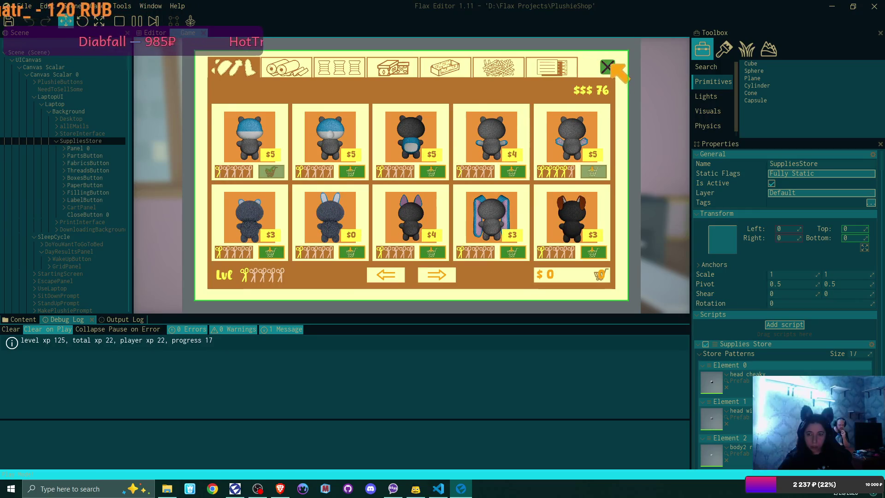
pyautogui.click(607, 68)
pyautogui.click(324, 83)
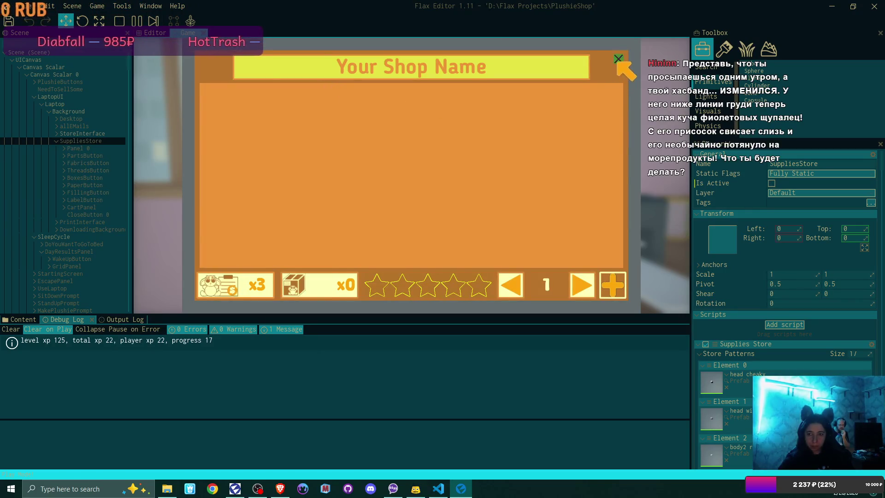
pyautogui.click(617, 60)
pyautogui.press('Escape')
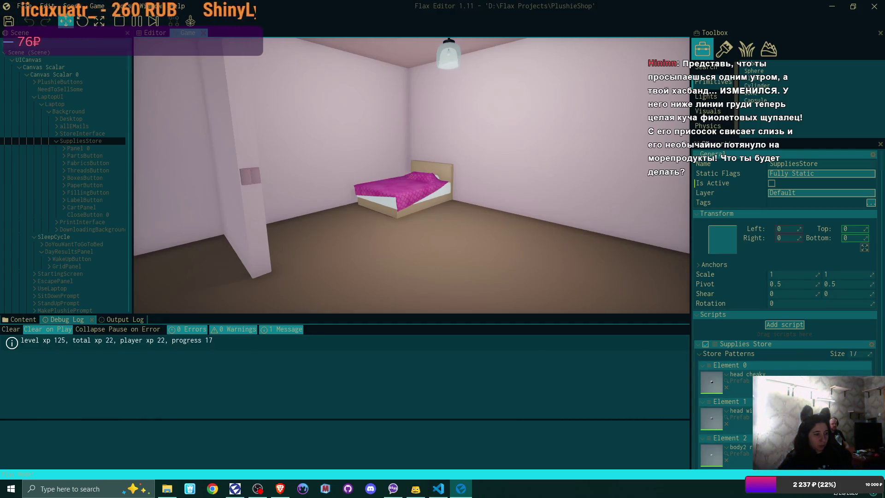
# - Walk to the bed and sleep, ending the day with Sewing reaching level 2
pyautogui.press('w')
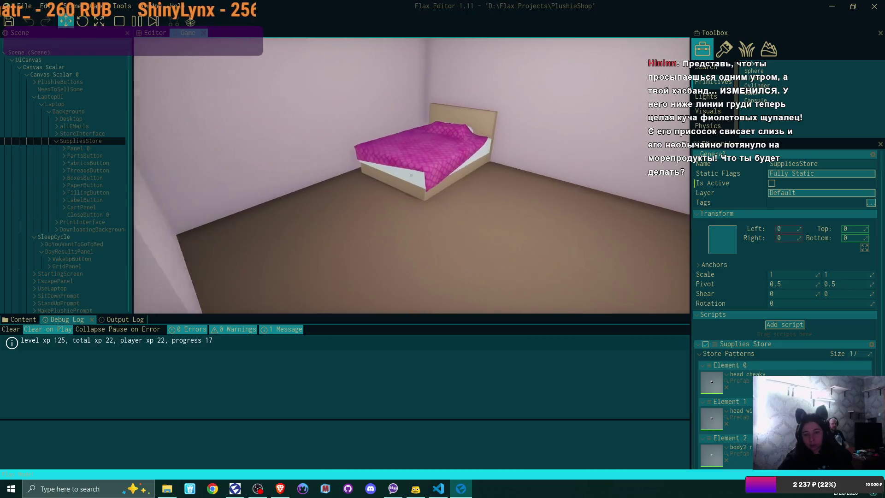
pyautogui.press('e')
pyautogui.click(383, 226)
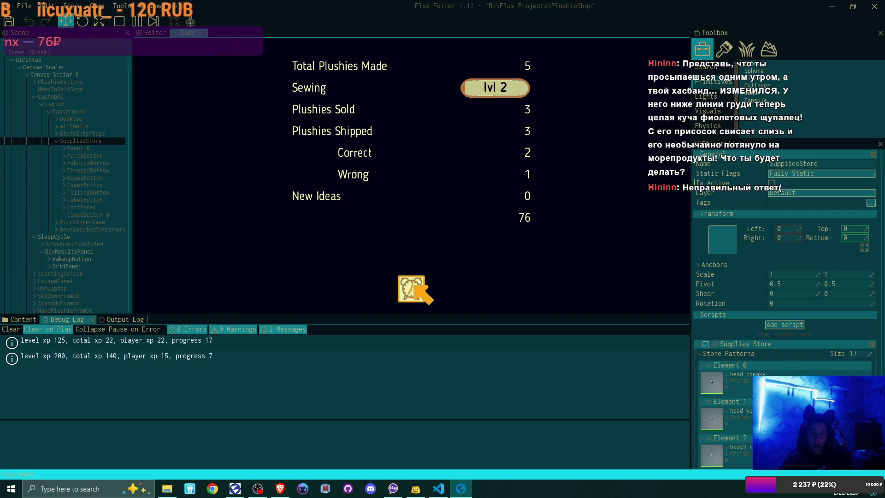
# - Dismiss the day results, sit at the laptop, and open the shop orders window
pyautogui.click(411, 289)
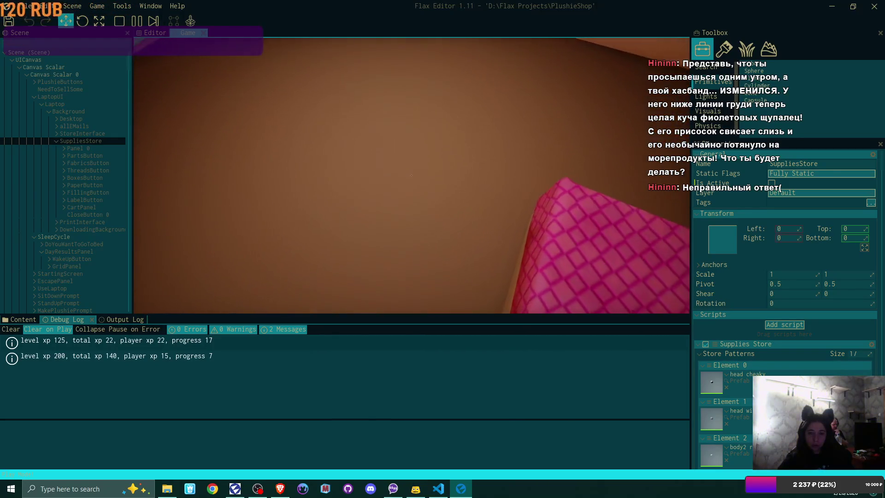
pyautogui.press('w')
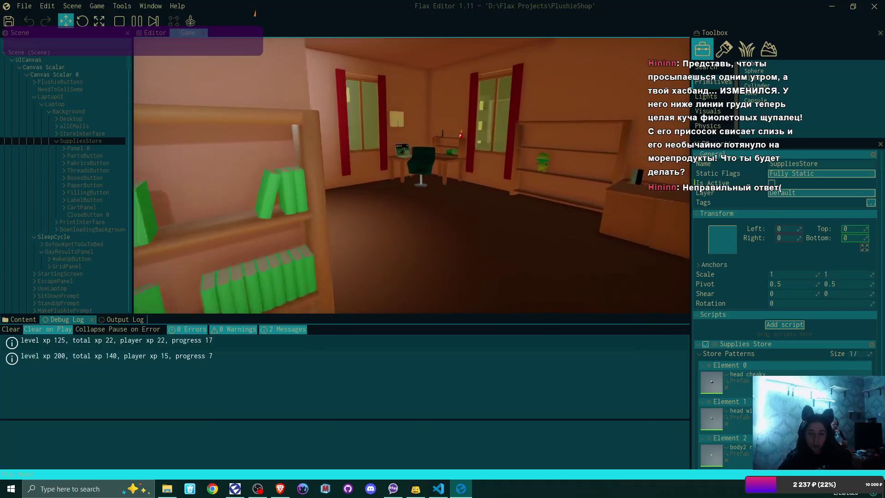
pyautogui.click(411, 175)
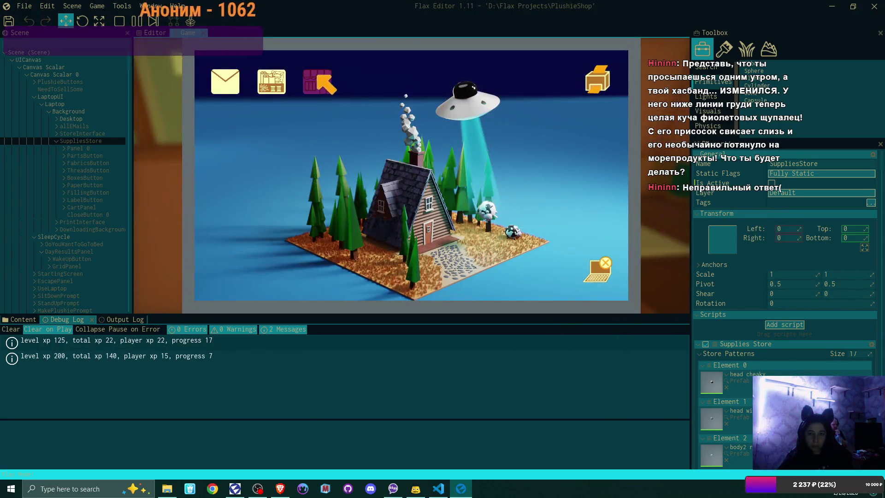
pyautogui.click(318, 79)
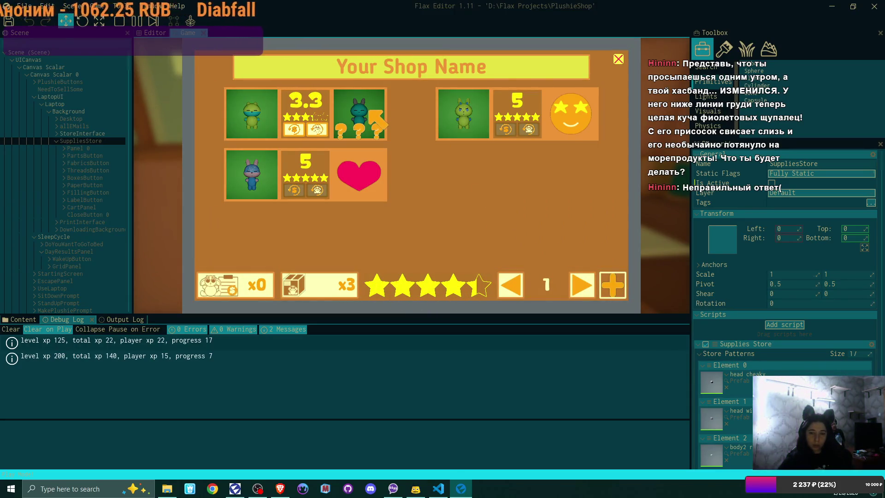
# - Supply the first plushie order for a five-star rating, then reload the shop orders window
pyautogui.click(318, 129)
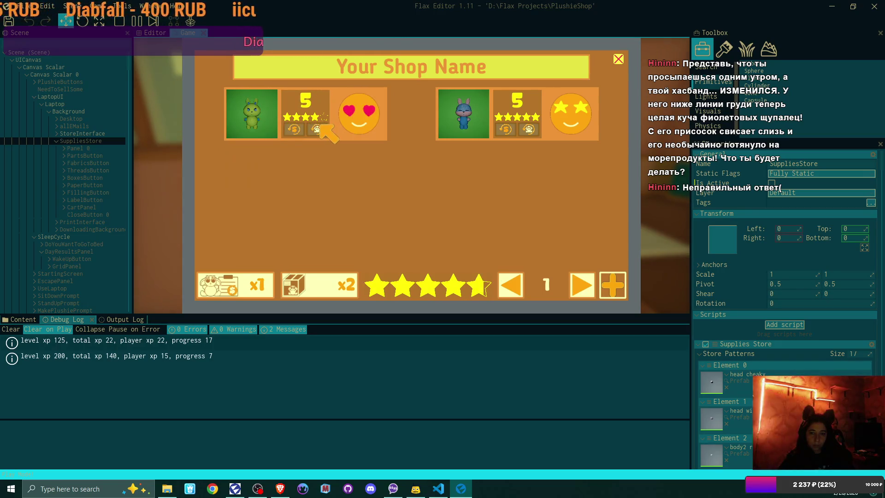
pyautogui.click(618, 59)
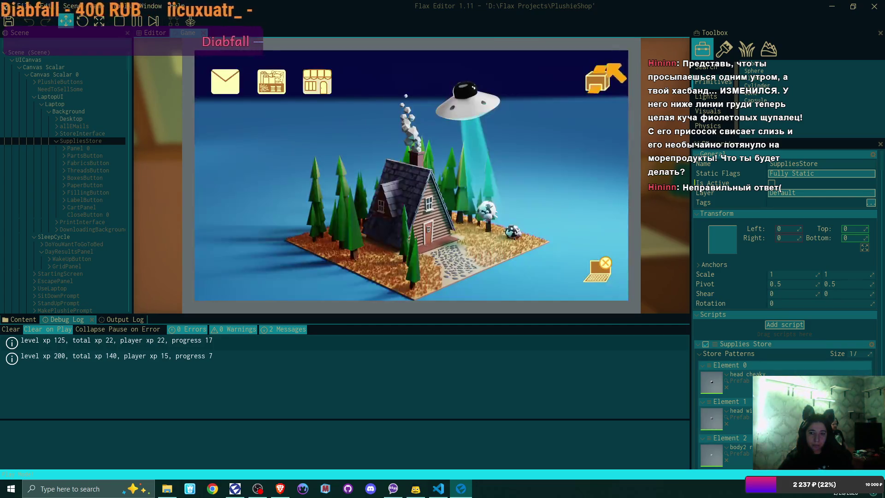
pyautogui.click(323, 85)
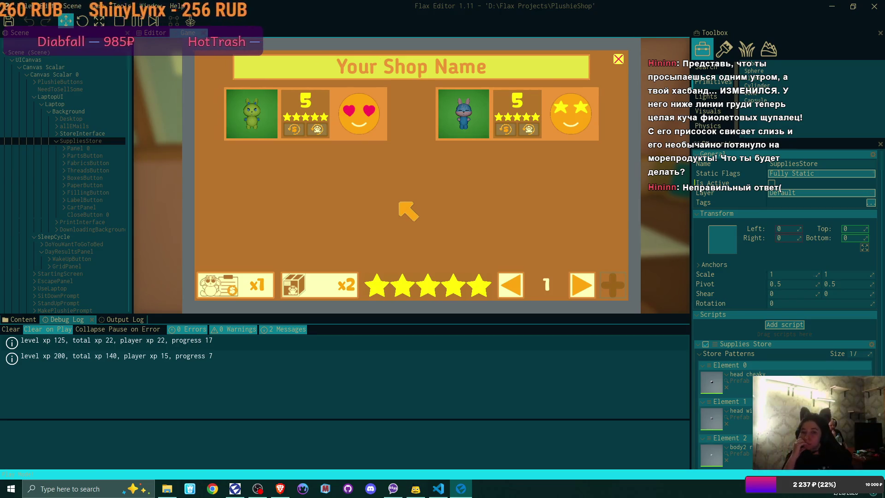
# - Flip the order card between shipping address and item, ending on the $25 green bear
pyautogui.click(244, 286)
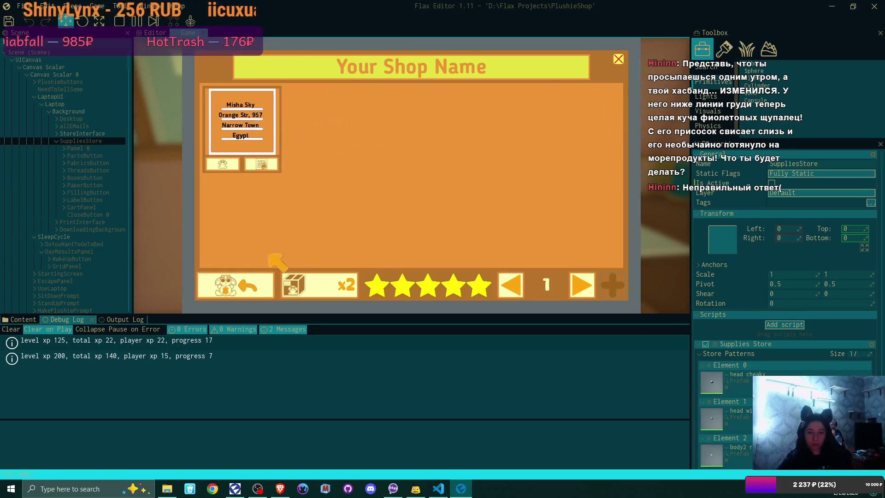
pyautogui.click(217, 167)
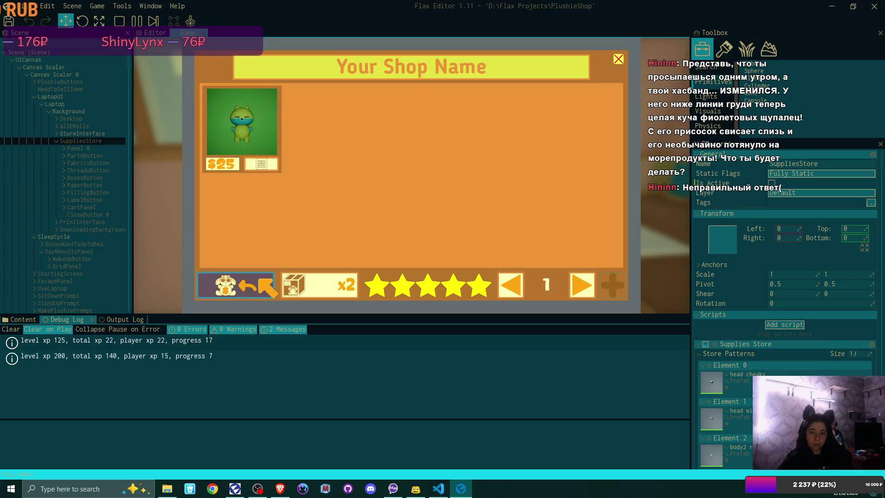
pyautogui.click(263, 159)
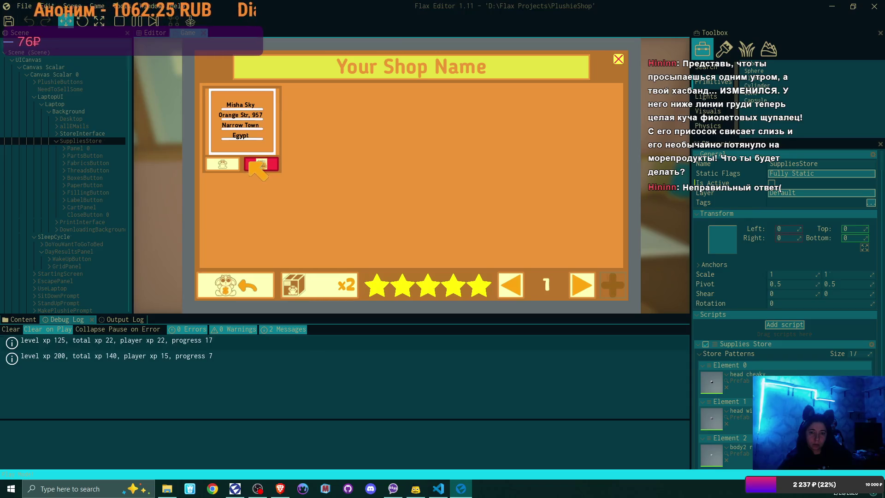
pyautogui.click(227, 165)
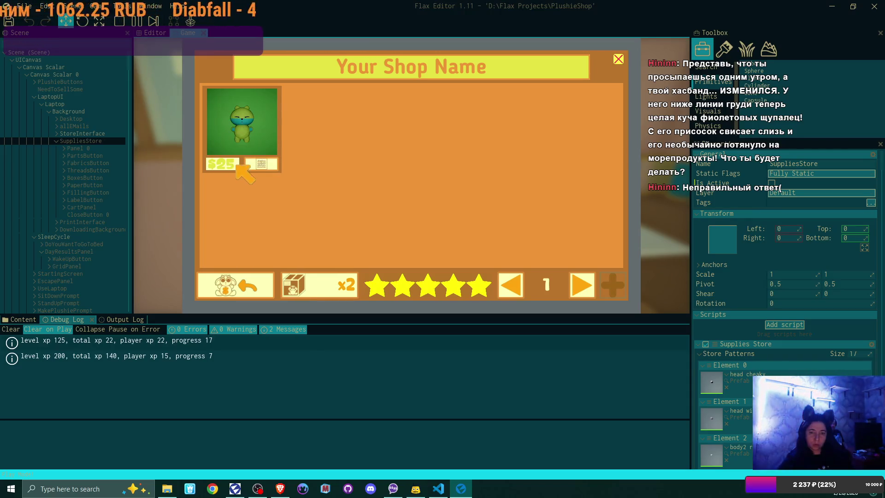